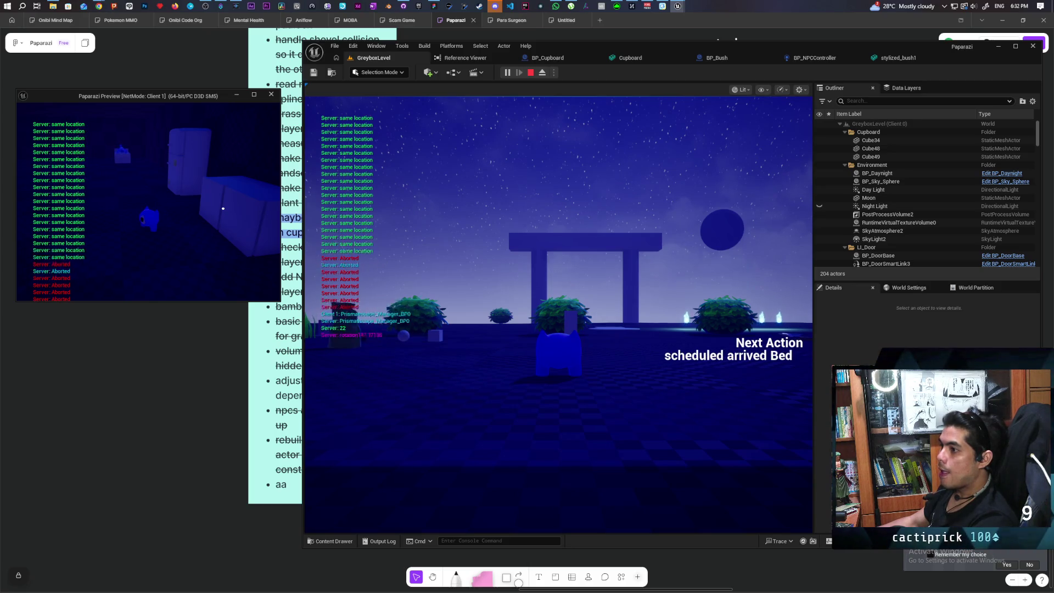
- End the Play-In-Editor session to get back to editing GreyboxLevel
{"action": "key", "text": "Escape"}
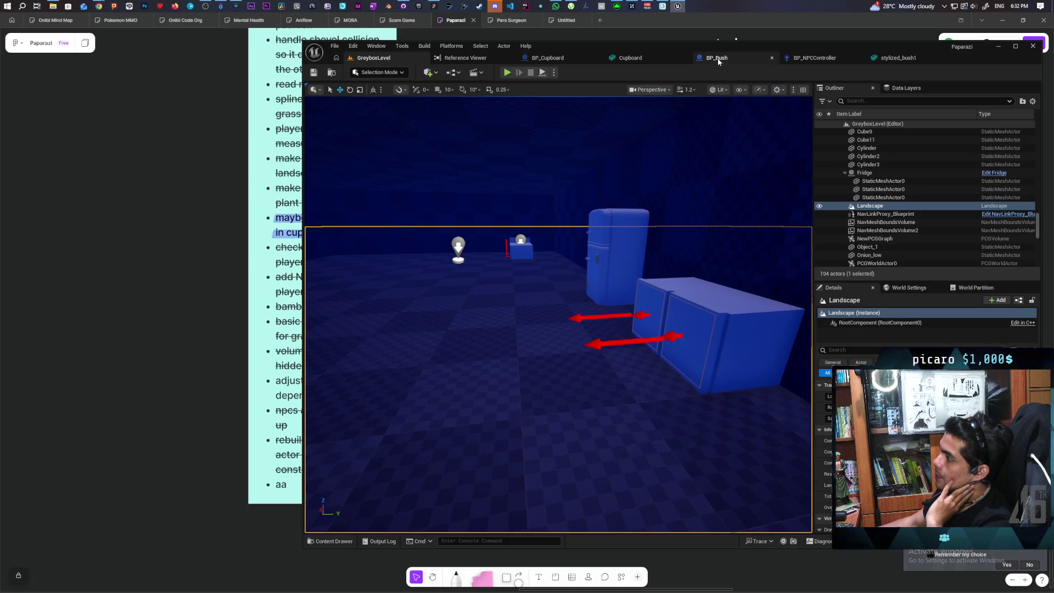
- Open the BP_NPCController Perception graph and jump to the Search custom event
{"action": "left_click", "coordinate": [870, 59]}
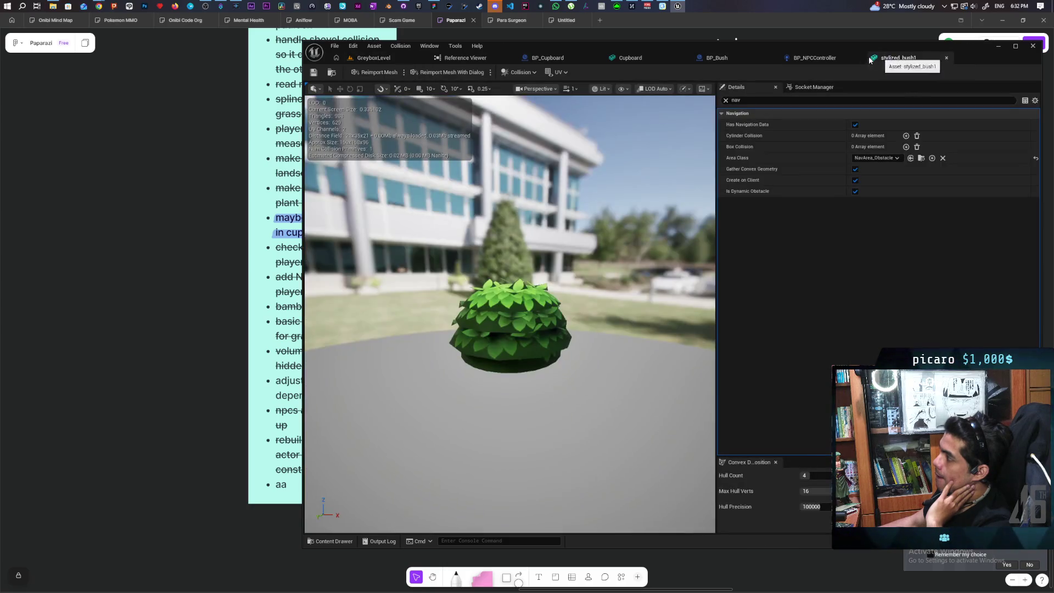
{"action": "left_click", "coordinate": [792, 60]}
{"action": "scroll", "coordinate": [626, 212], "scroll_direction": "down", "scroll_amount": 3}
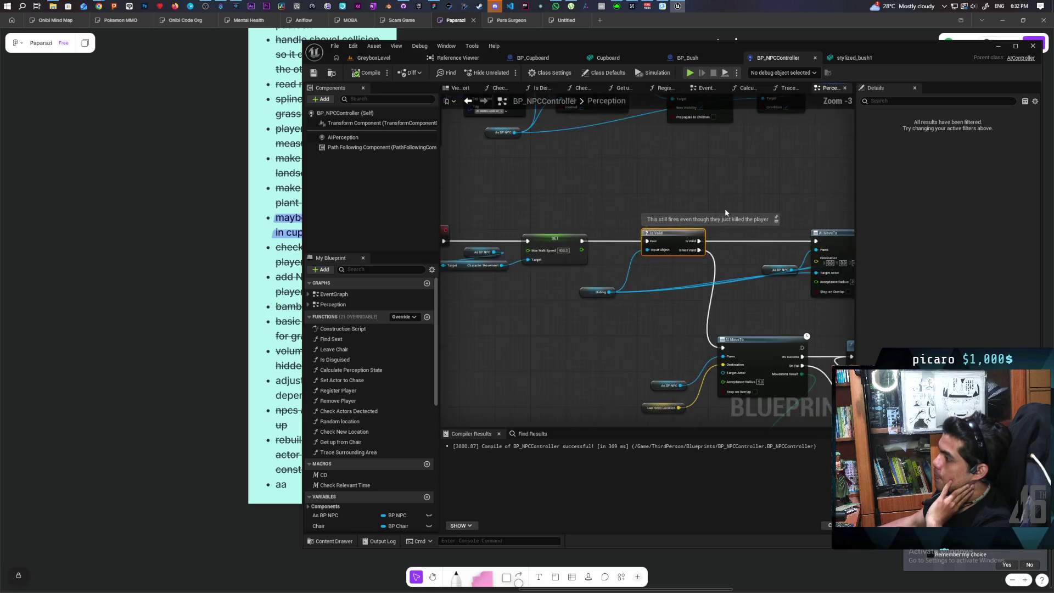
{"action": "double_click", "coordinate": [780, 330]}
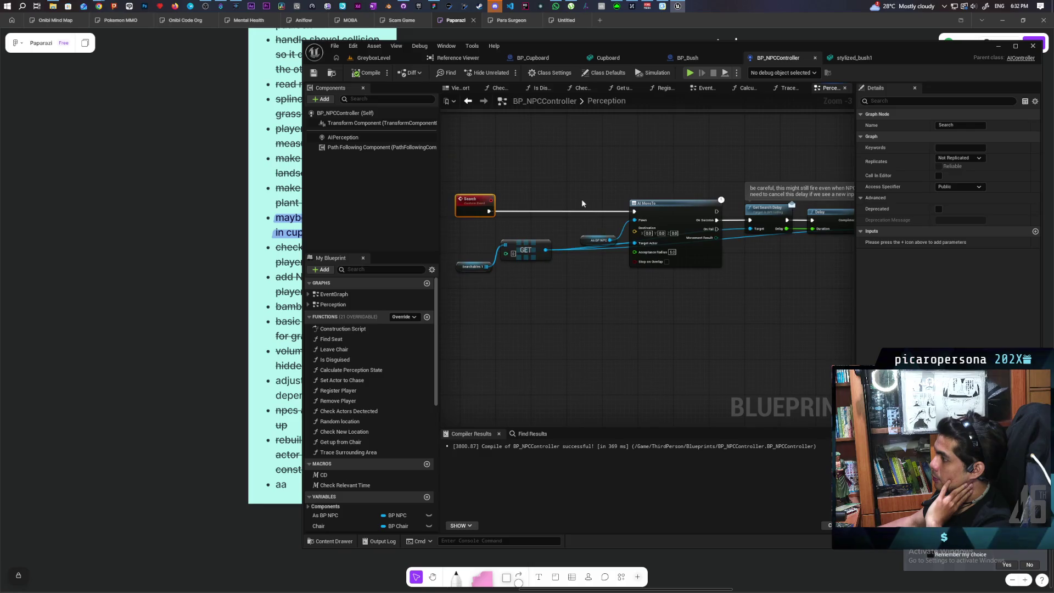
- Shift the AI MoveTo and As BP NPC nodes left, nudging As BP NPC up
{"action": "left_click_drag", "start_coordinate": [573, 233], "coordinate": [705, 302]}
{"action": "scroll", "coordinate": [678, 280], "scroll_direction": "up", "scroll_amount": 2}
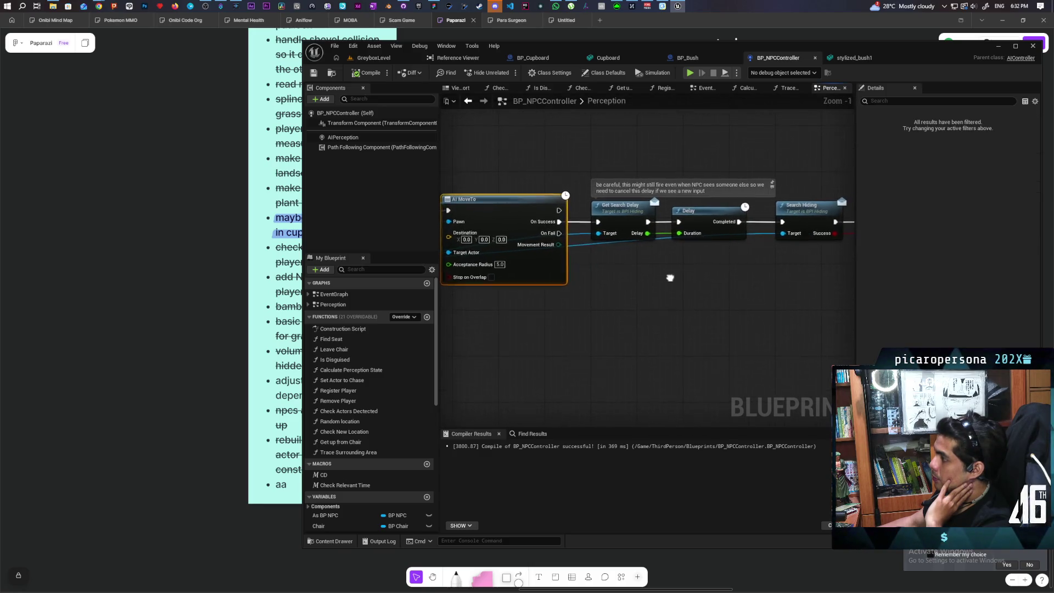
{"action": "left_click_drag", "start_coordinate": [633, 279], "coordinate": [816, 258]}
{"action": "scroll", "coordinate": [658, 297], "scroll_direction": "down", "scroll_amount": 1}
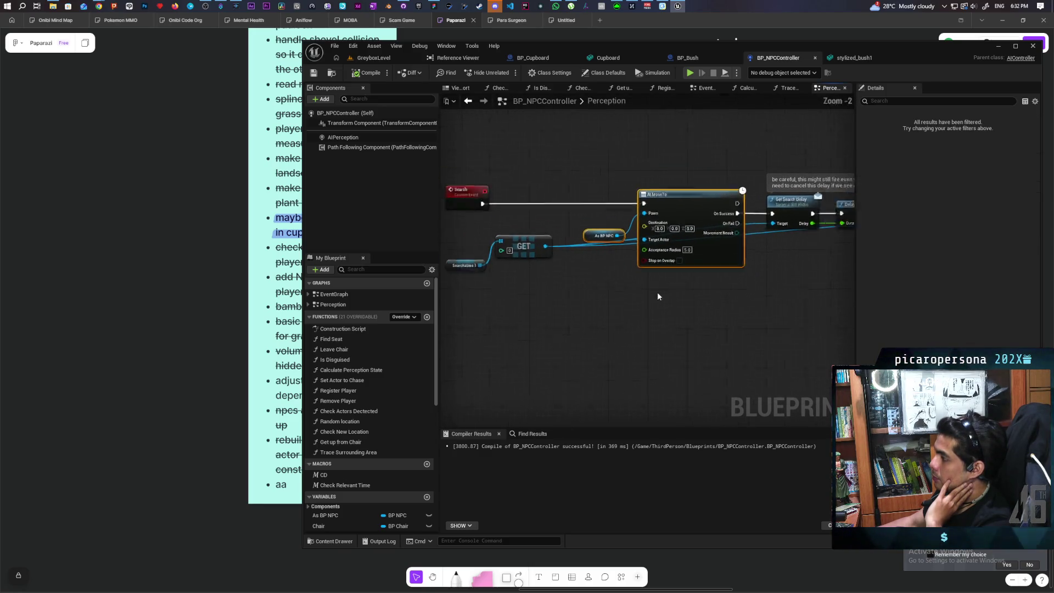
{"action": "left_click_drag", "start_coordinate": [682, 203], "coordinate": [640, 201]}
{"action": "left_click", "coordinate": [554, 216]}
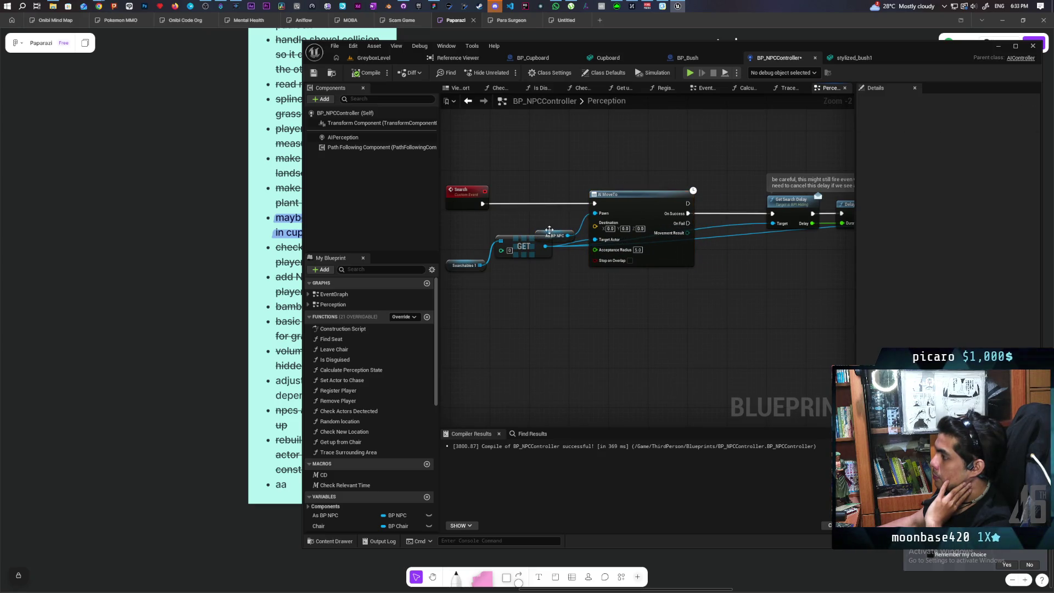
{"action": "left_click_drag", "start_coordinate": [547, 233], "coordinate": [543, 224]}
{"action": "scroll", "coordinate": [559, 285], "scroll_direction": "up", "scroll_amount": 1}
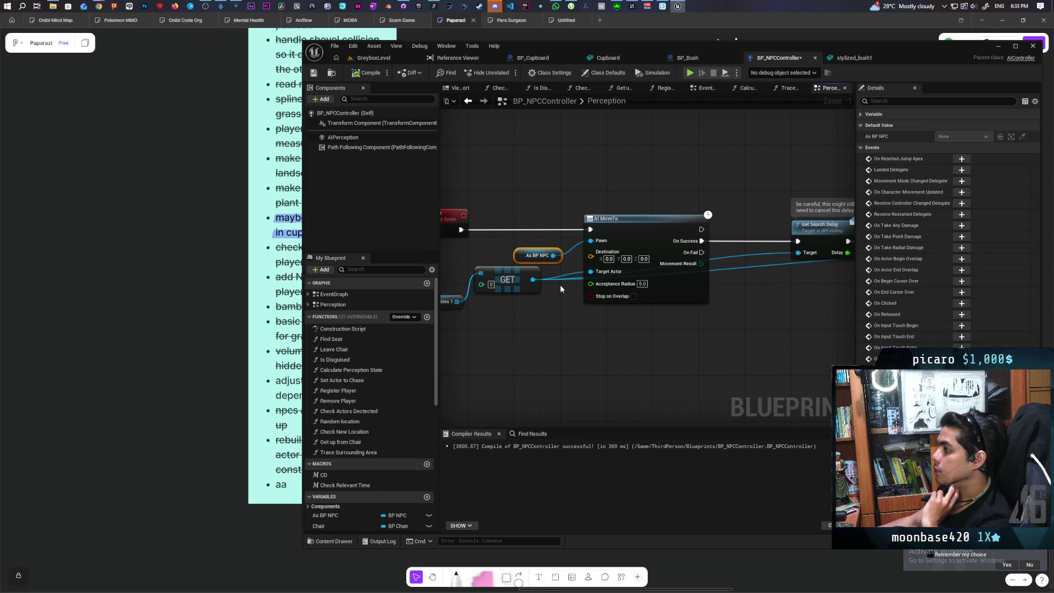
{"action": "mouse_move", "coordinate": [538, 335]}
{"action": "left_mouse_down"}
{"action": "mouse_move", "coordinate": [562, 330]}
{"action": "mouse_move", "coordinate": [596, 285]}
{"action": "mouse_move", "coordinate": [593, 347]}
{"action": "left_mouse_up"}
- Add Get Actor Location nodes for the searched GET actor and for As BP NPC
{"action": "type", "text": "get w"}
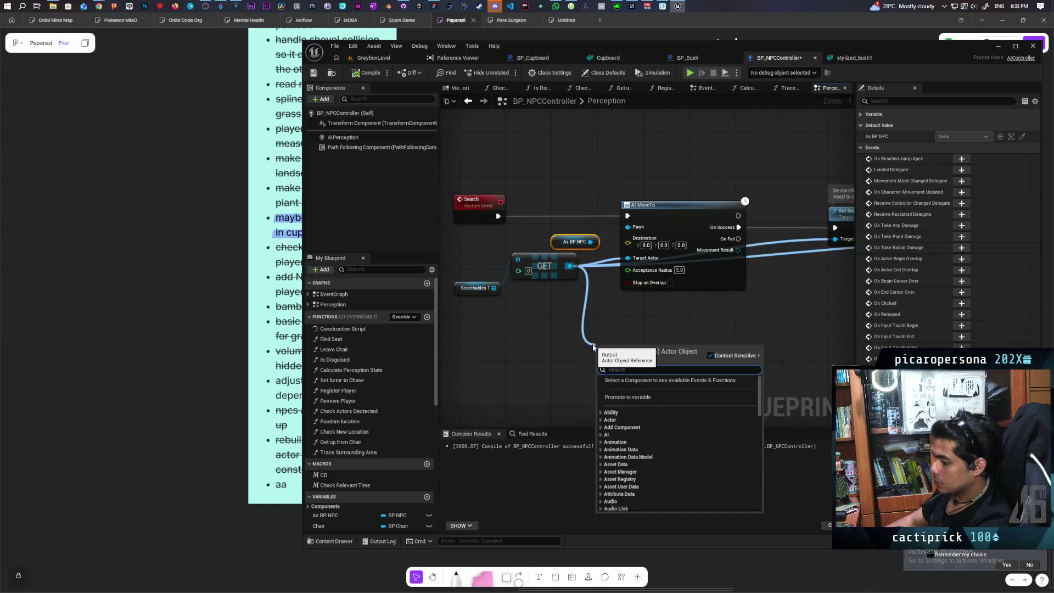
{"action": "type", "text": "orld"}
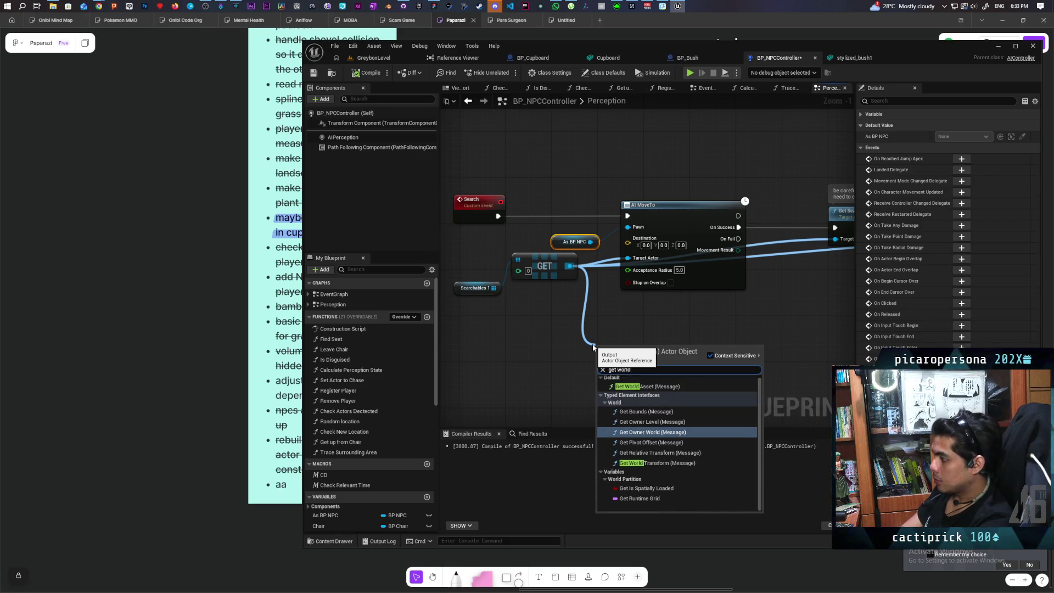
{"action": "type", "text": " loca"}
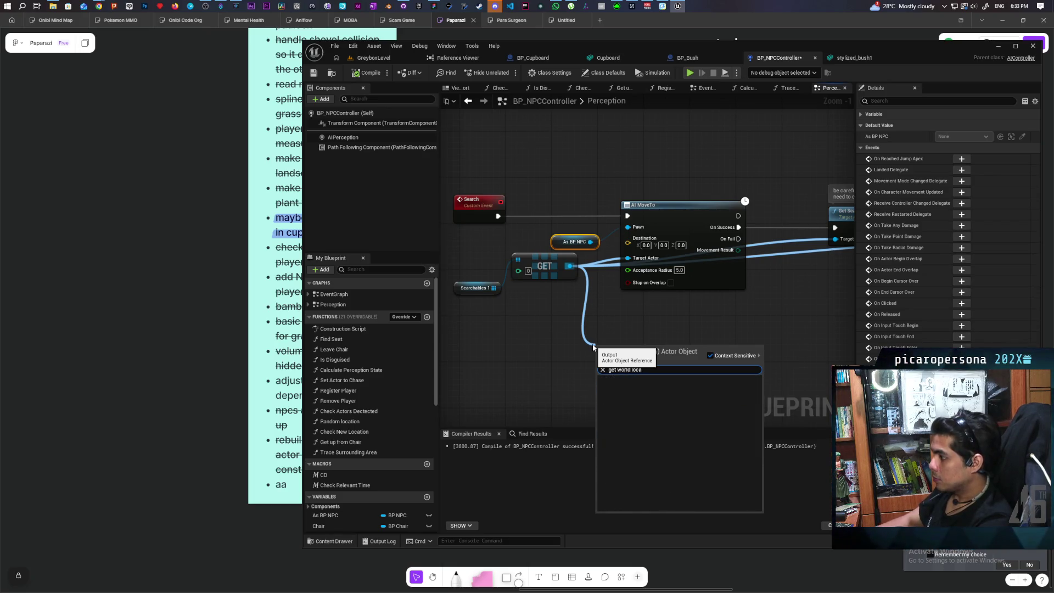
{"action": "key", "text": "Escape"}
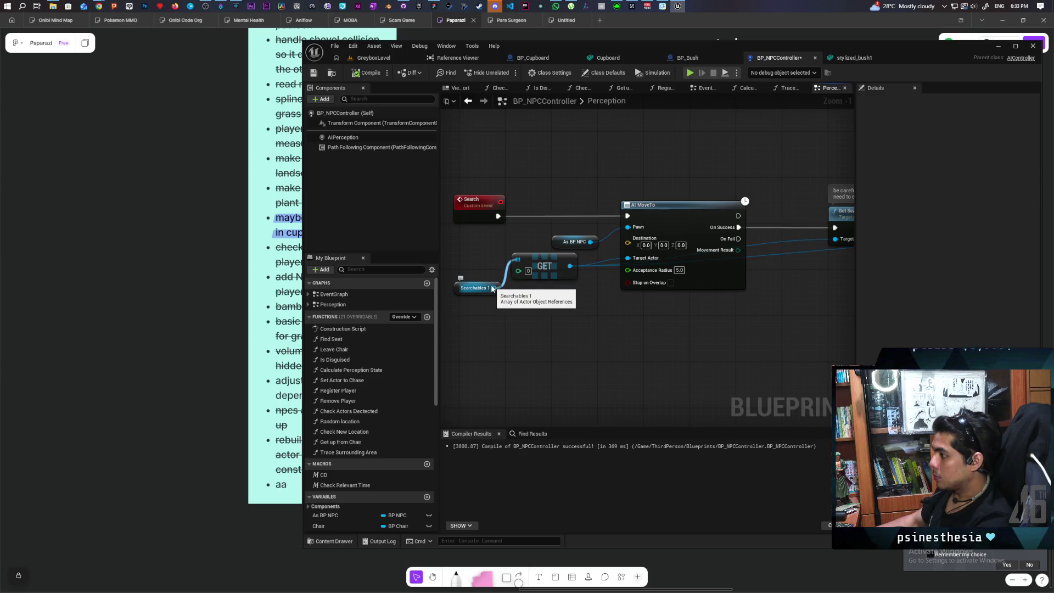
{"action": "left_click_drag", "start_coordinate": [502, 283], "coordinate": [499, 285]}
{"action": "left_click_drag", "start_coordinate": [598, 328], "coordinate": [597, 328]}
{"action": "type", "text": "get actor loca"}
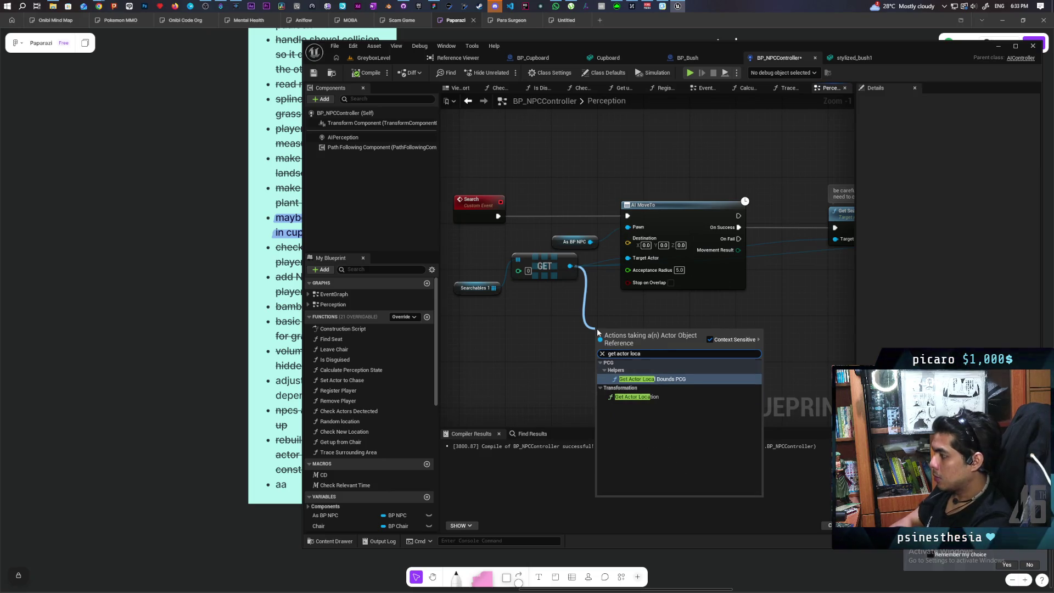
{"action": "type", "text": "t"}
{"action": "key", "text": "Return"}
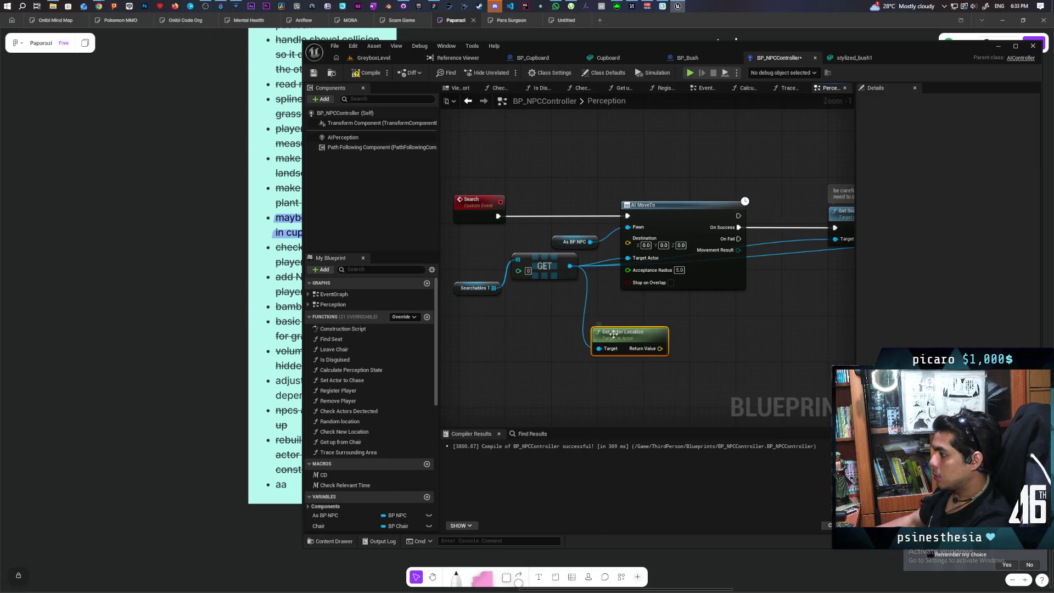
{"action": "left_click_drag", "start_coordinate": [613, 333], "coordinate": [624, 375]}
{"action": "key", "text": "ctrl+c"}
{"action": "key", "text": "ctrl+v"}
{"action": "mouse_move", "coordinate": [590, 241]}
{"action": "left_mouse_down"}
{"action": "mouse_move", "coordinate": [622, 335]}
{"action": "mouse_move", "coordinate": [642, 324]}
{"action": "mouse_move", "coordinate": [691, 352]}
{"action": "left_mouse_up"}
- Feed both locations into Distance2D (Vector) and print the result from AI MoveTo's On Fail
{"action": "type", "text": "dis"}
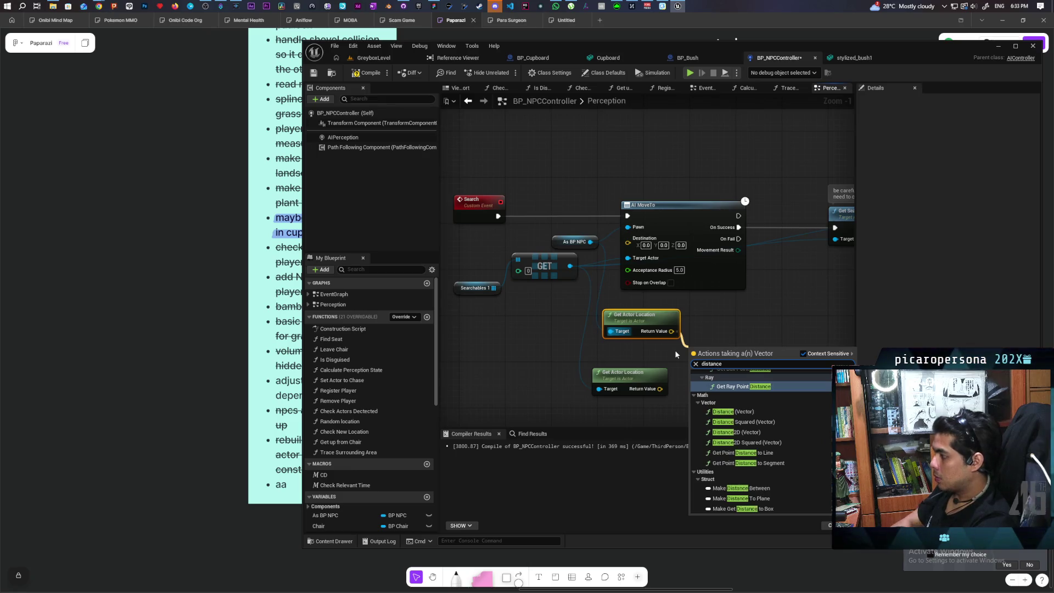
{"action": "left_click", "coordinate": [751, 432]}
{"action": "left_click_drag", "start_coordinate": [659, 389], "coordinate": [691, 376]}
{"action": "left_click_drag", "start_coordinate": [776, 333], "coordinate": [630, 363]}
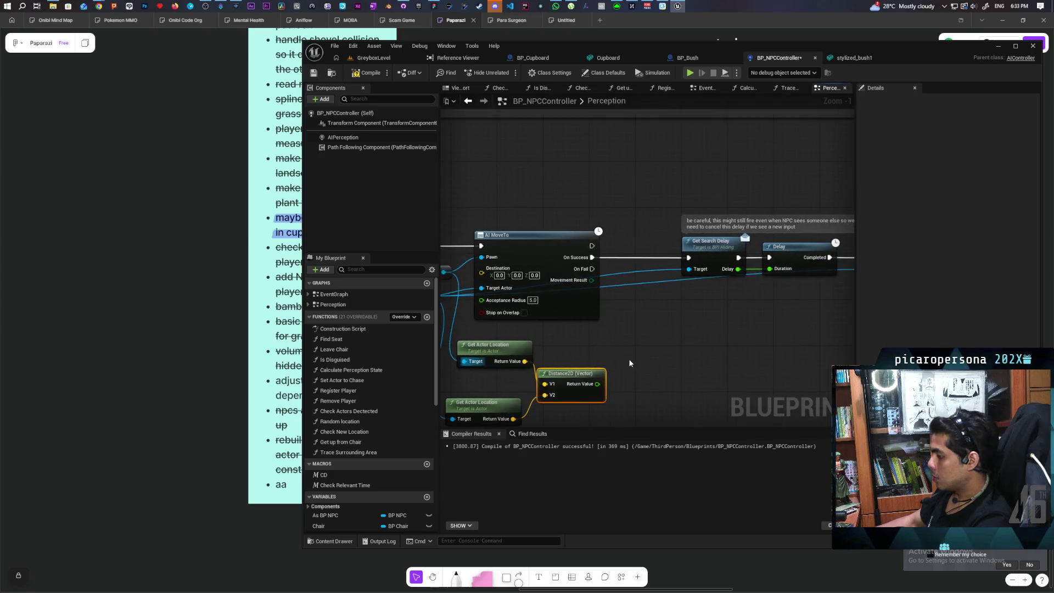
{"action": "left_click", "coordinate": [648, 329]}
{"action": "left_click_drag", "start_coordinate": [592, 268], "coordinate": [605, 287]}
{"action": "left_click_drag", "start_coordinate": [656, 348], "coordinate": [654, 345]}
{"action": "left_click_drag", "start_coordinate": [597, 384], "coordinate": [657, 356]}
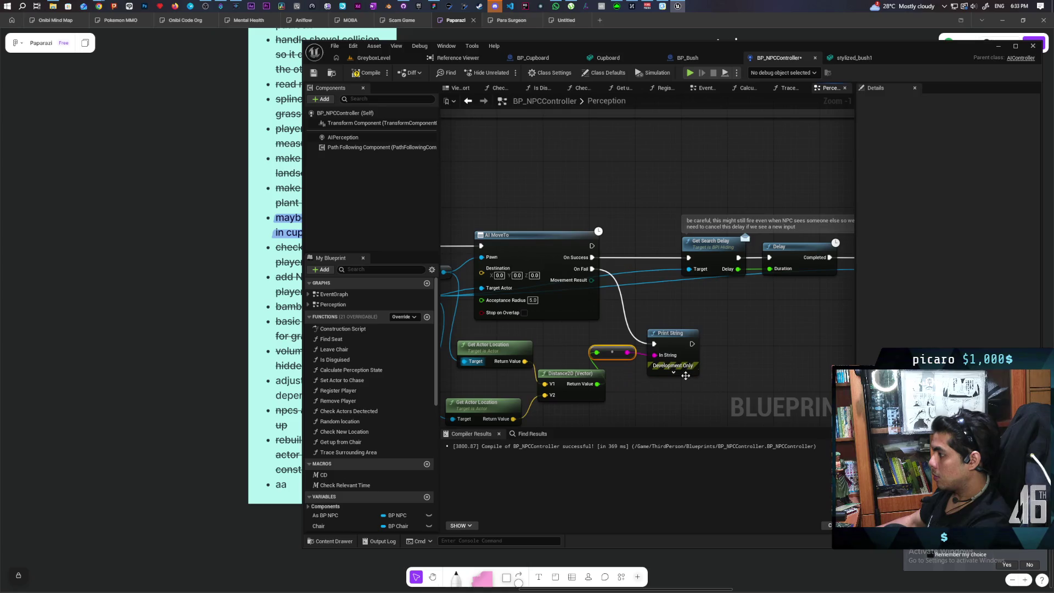
- Check the new Print String node, then start a play test of GreyboxLevel
{"action": "left_click_drag", "start_coordinate": [708, 381], "coordinate": [714, 317]}
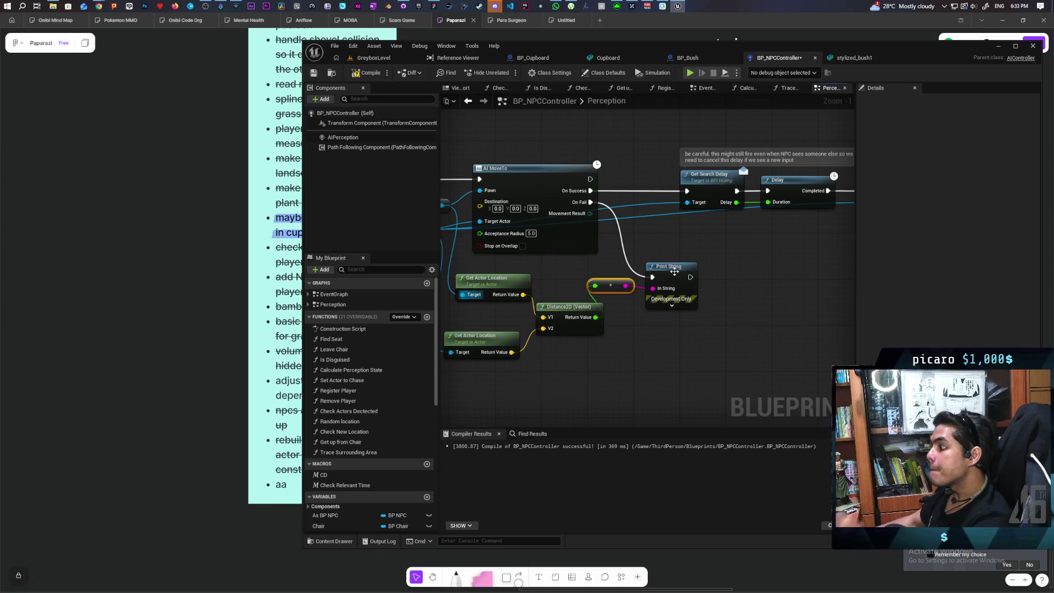
{"action": "left_click", "coordinate": [674, 271]}
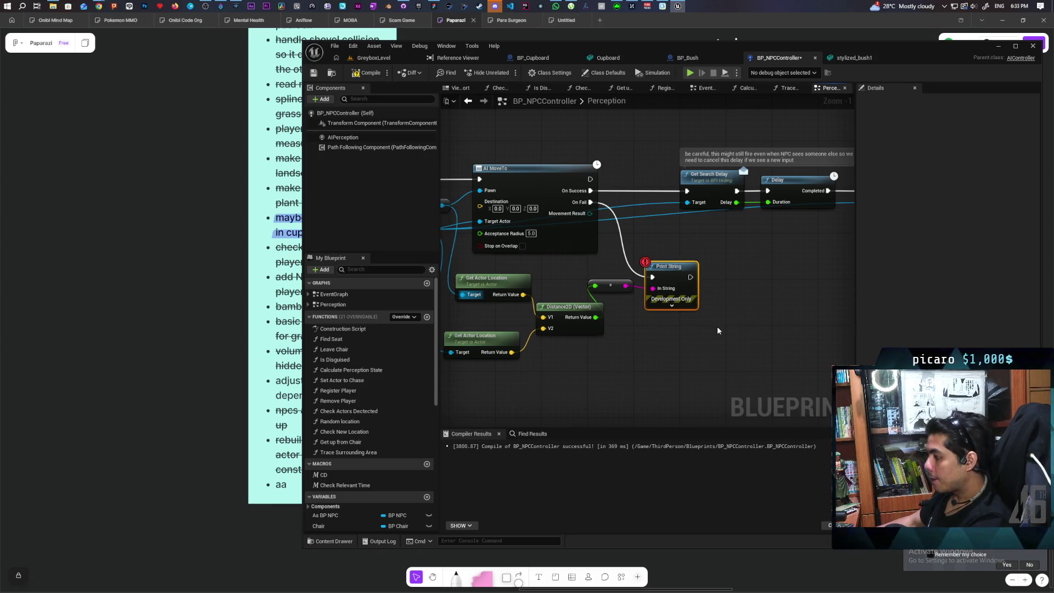
{"action": "left_click", "coordinate": [380, 58]}
{"action": "left_click", "coordinate": [493, 72]}
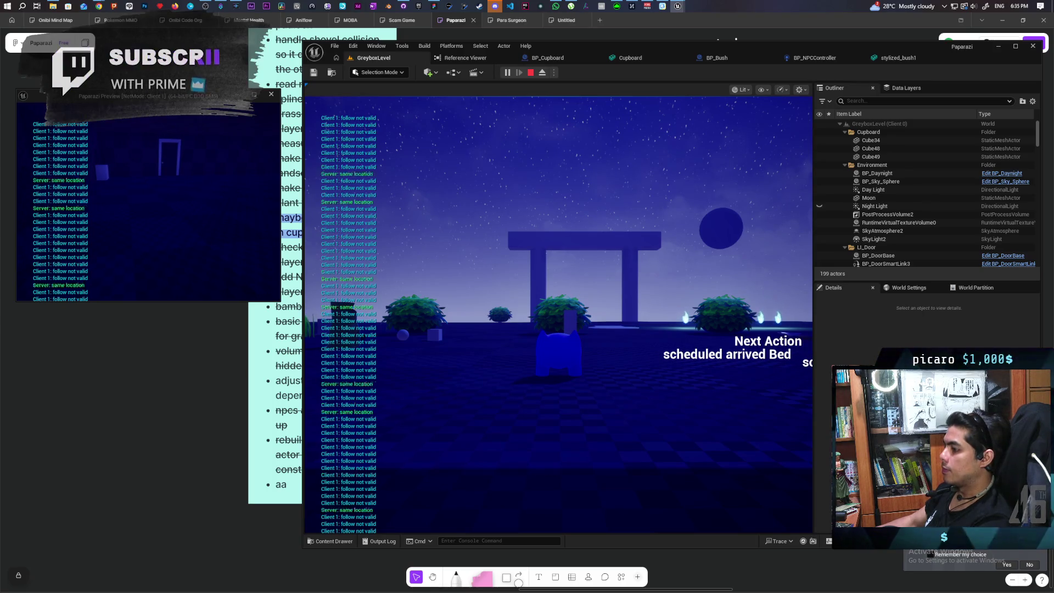
{"action": "key", "text": "Escape"}
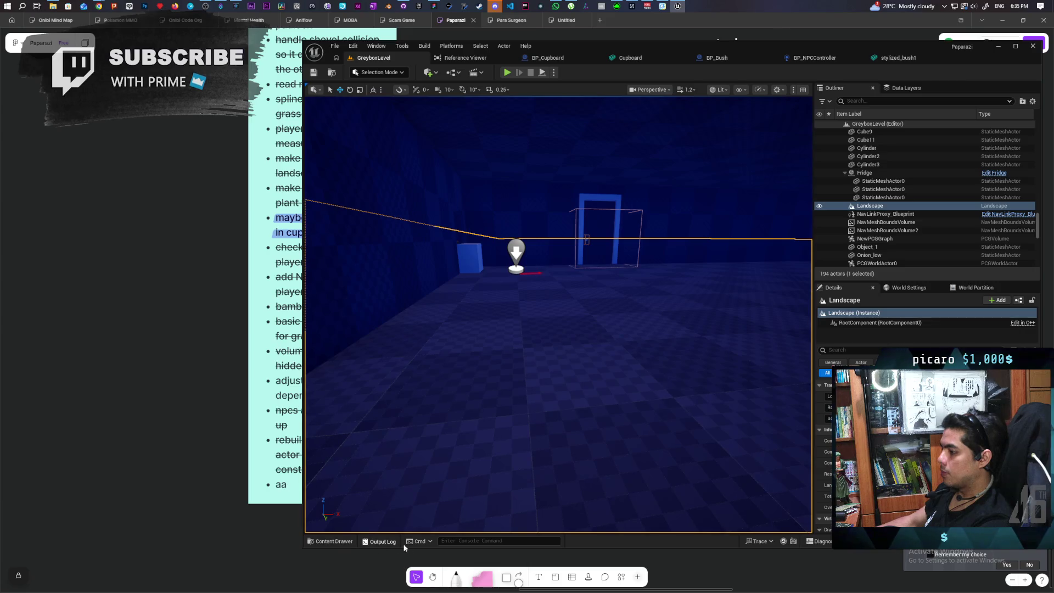
- Review the play session's Output Log, including the repeated 'follow not valid' lines, then close it
{"action": "key", "text": "ctrl+shift+space"}
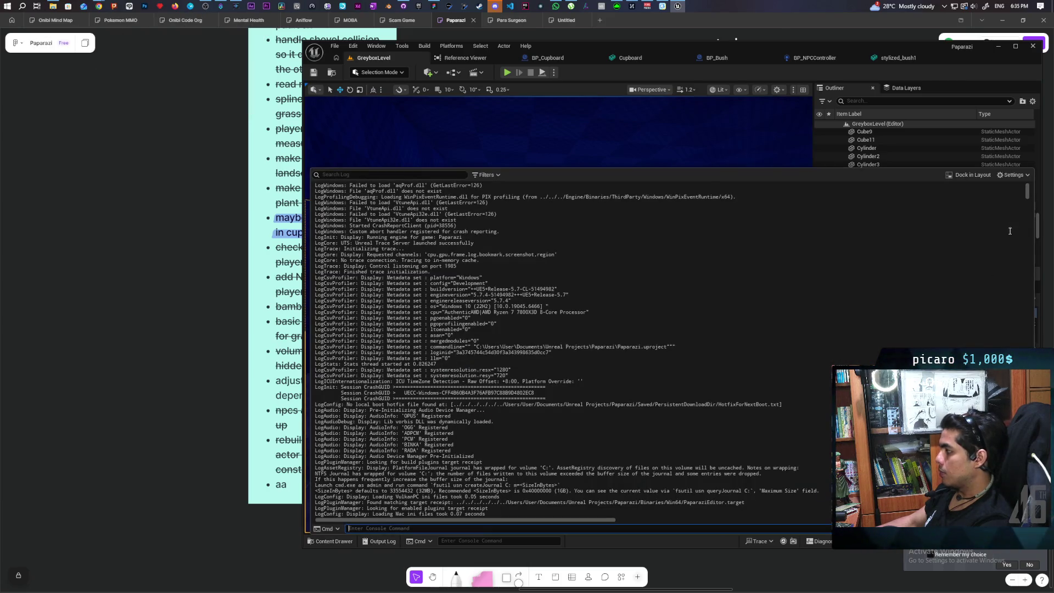
{"action": "left_click_drag", "start_coordinate": [1029, 199], "coordinate": [1028, 439]}
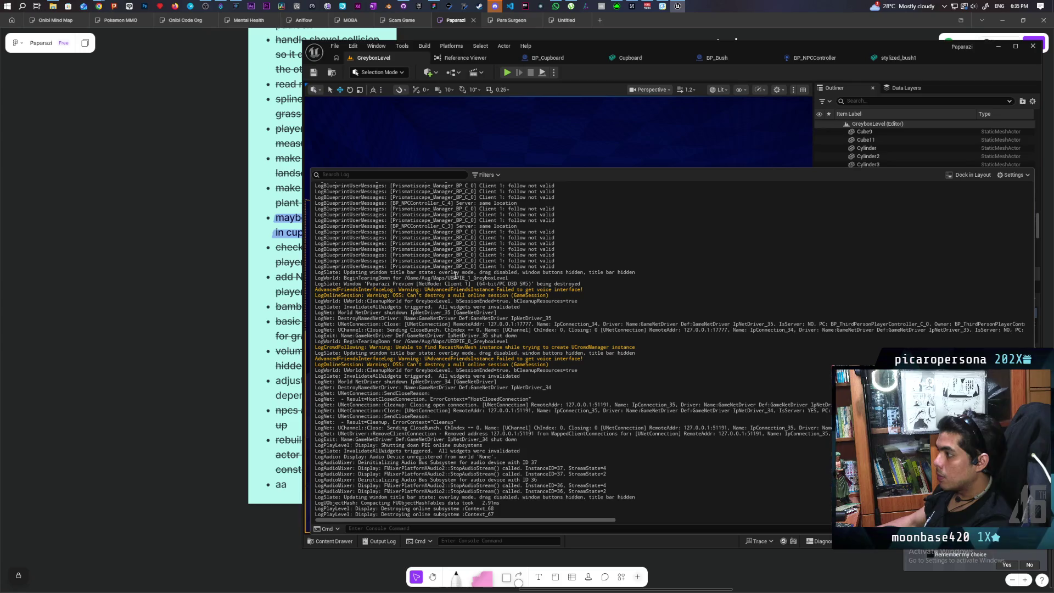
{"action": "scroll", "coordinate": [467, 266], "scroll_direction": "up", "scroll_amount": 1}
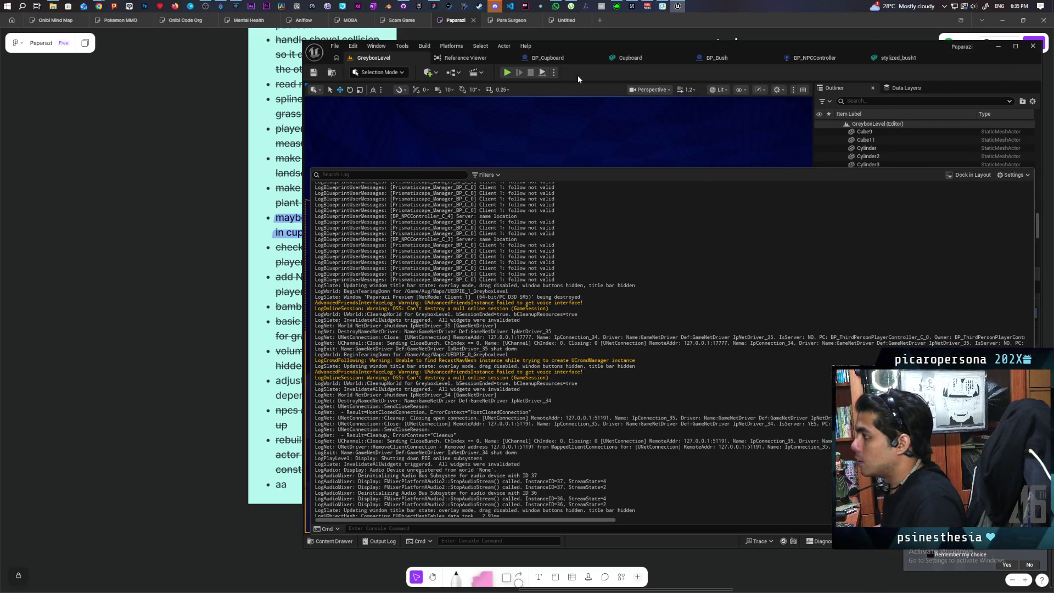
{"action": "left_click", "coordinate": [568, 101]}
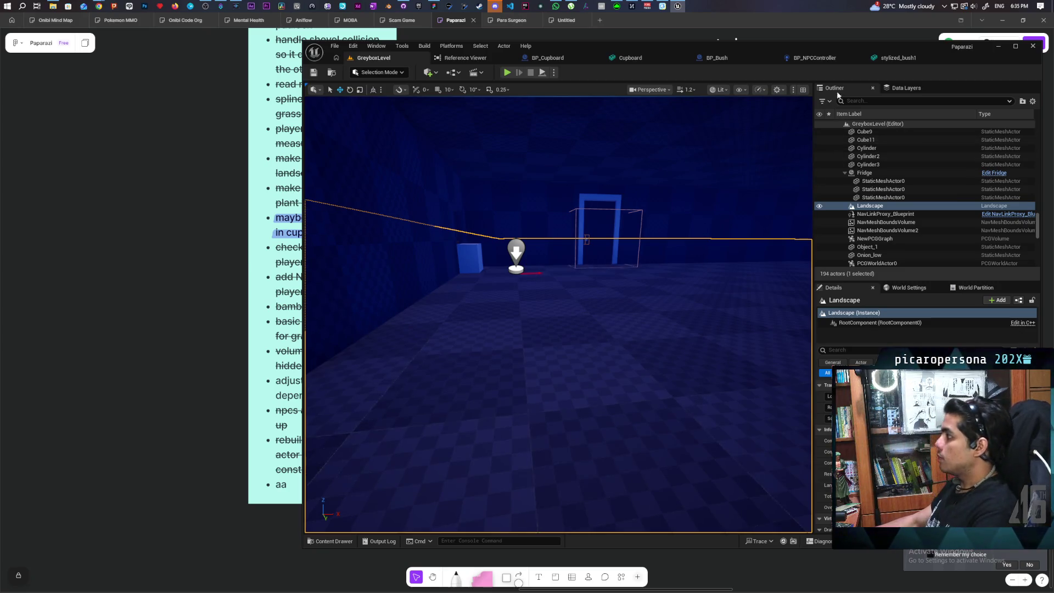
{"action": "left_click", "coordinate": [890, 58]}
{"action": "left_click", "coordinate": [851, 60]}
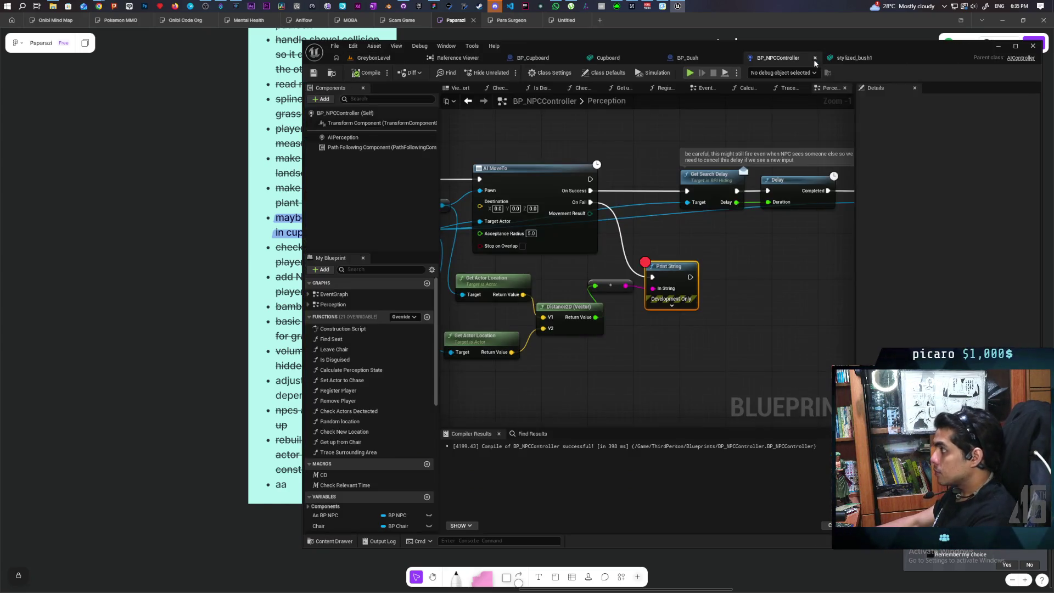
{"action": "scroll", "coordinate": [634, 184], "scroll_direction": "down", "scroll_amount": 6}
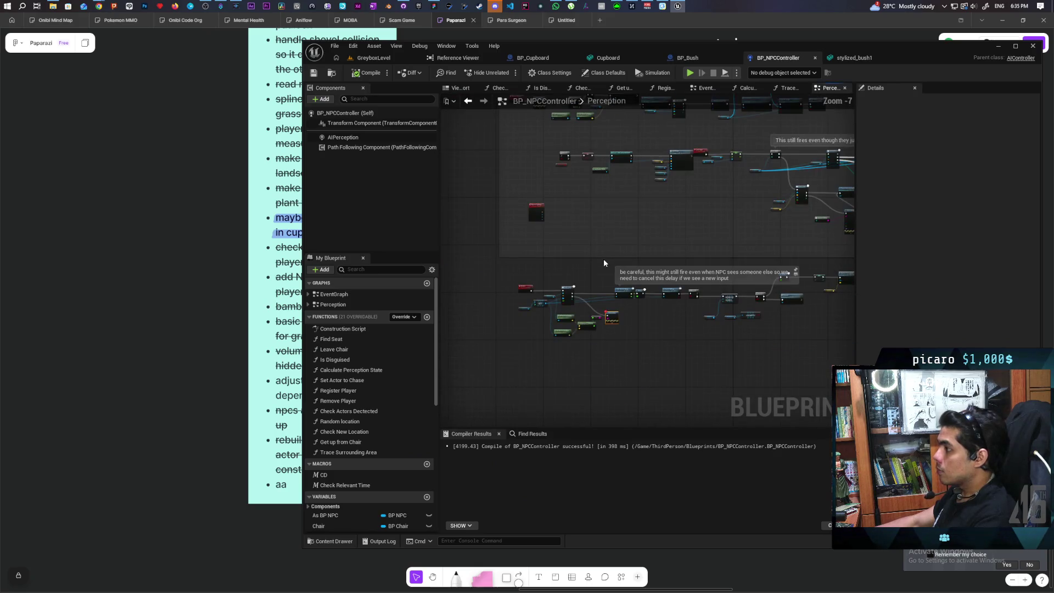
{"action": "scroll", "coordinate": [499, 247], "scroll_direction": "up", "scroll_amount": 2}
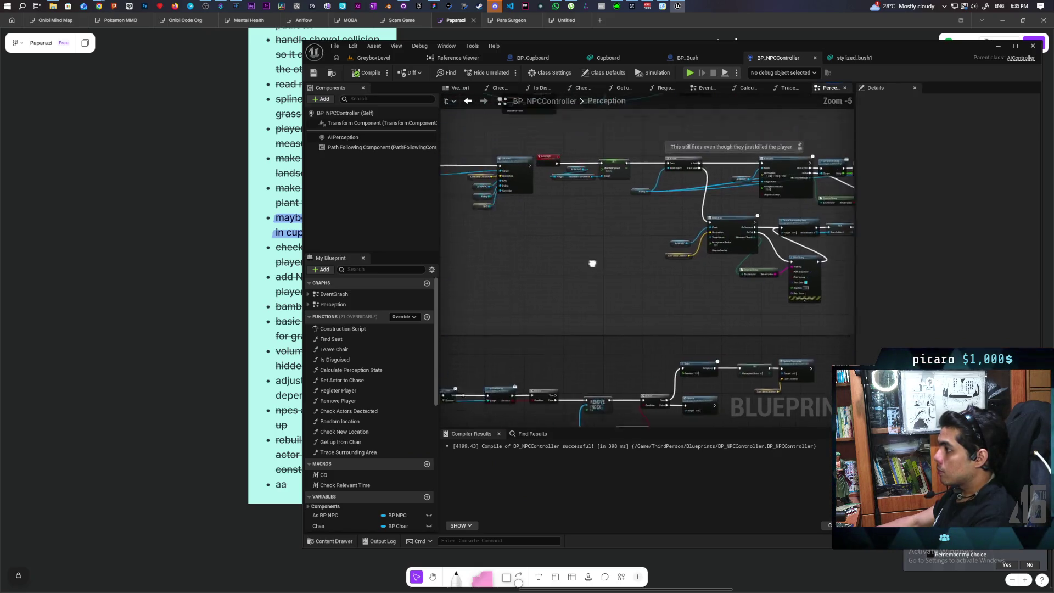
{"action": "mouse_move", "coordinate": [724, 312]}
{"action": "left_mouse_down"}
{"action": "mouse_move", "coordinate": [741, 308]}
{"action": "mouse_move", "coordinate": [736, 298]}
{"action": "mouse_move", "coordinate": [455, 301]}
{"action": "left_mouse_up"}
{"action": "scroll", "coordinate": [645, 290], "scroll_direction": "up", "scroll_amount": 2}
{"action": "mouse_move", "coordinate": [640, 285]}
{"action": "left_mouse_down"}
{"action": "mouse_move", "coordinate": [591, 272]}
{"action": "mouse_move", "coordinate": [552, 215]}
{"action": "mouse_move", "coordinate": [515, 216]}
{"action": "mouse_move", "coordinate": [513, 237]}
{"action": "left_mouse_up"}
{"action": "left_click", "coordinate": [653, 284]}
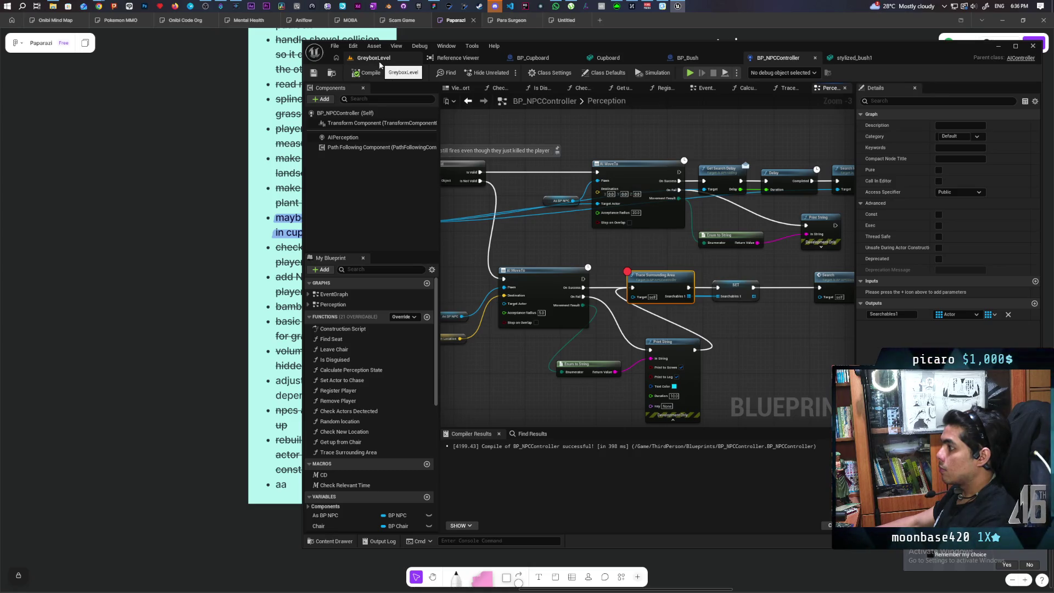
{"action": "left_click", "coordinate": [380, 64]}
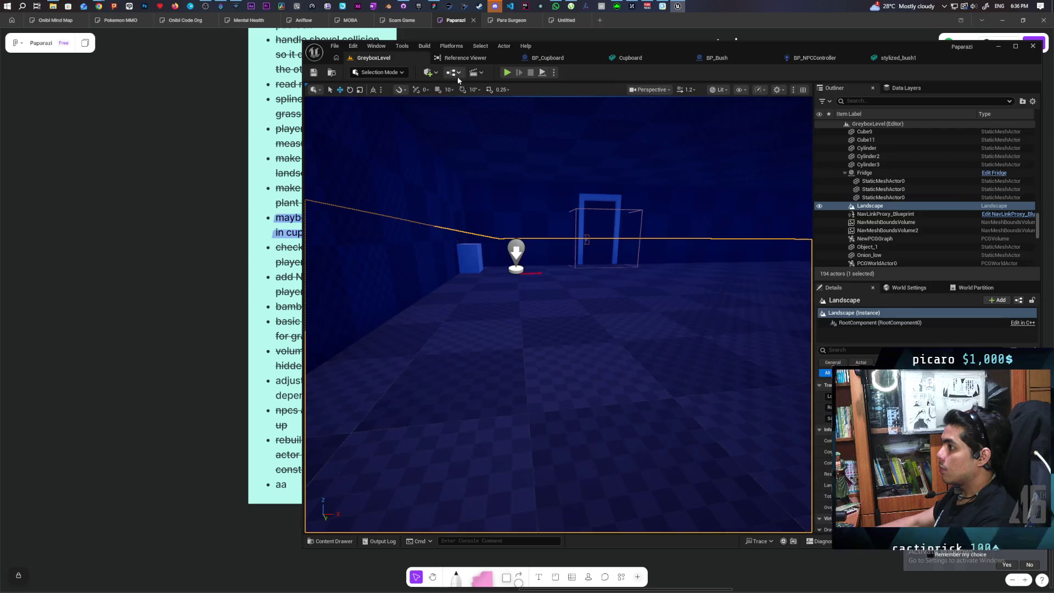
- Start a play test and walk the player toward the cupboard until Trace Surrounding Area breaks
{"action": "key", "text": "alt+p"}
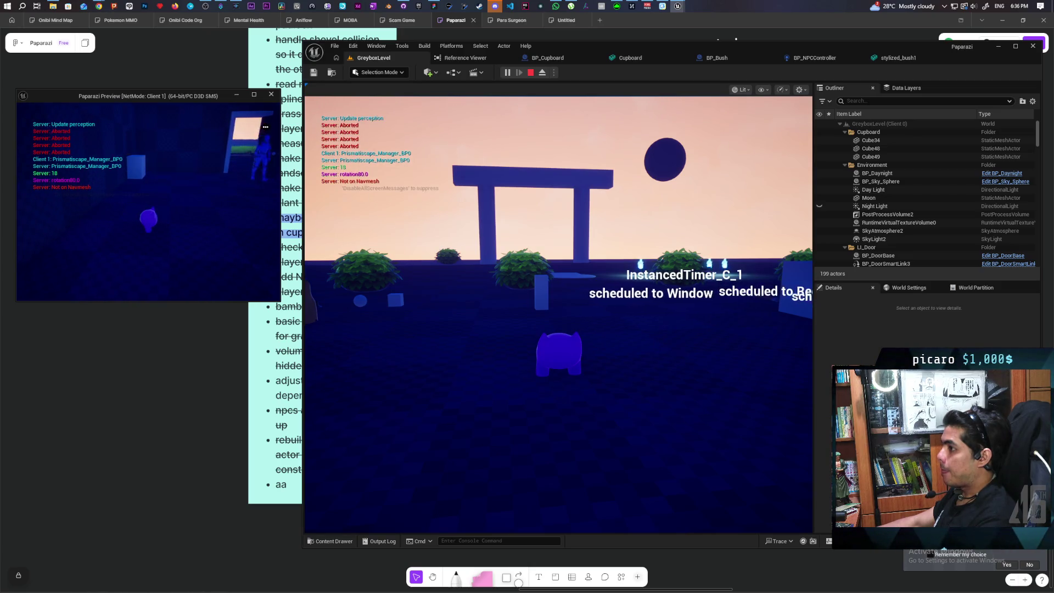
{"action": "key", "text": "w"}
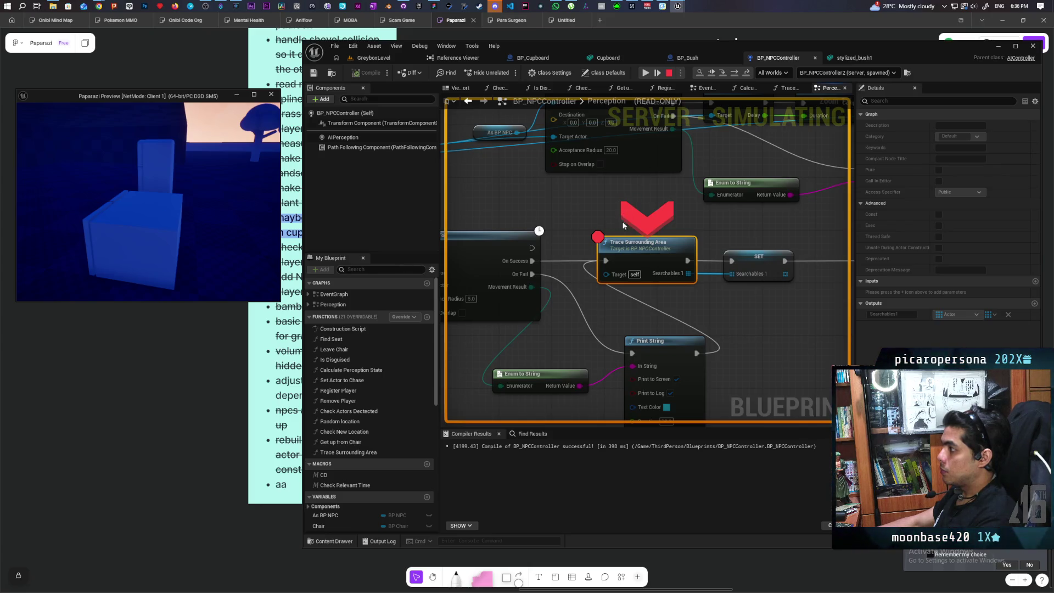
- Step over SET and Search, into the Search event, and on to its AI MoveTo
{"action": "key", "text": "F10"}
{"action": "mouse_move", "coordinate": [578, 272]}
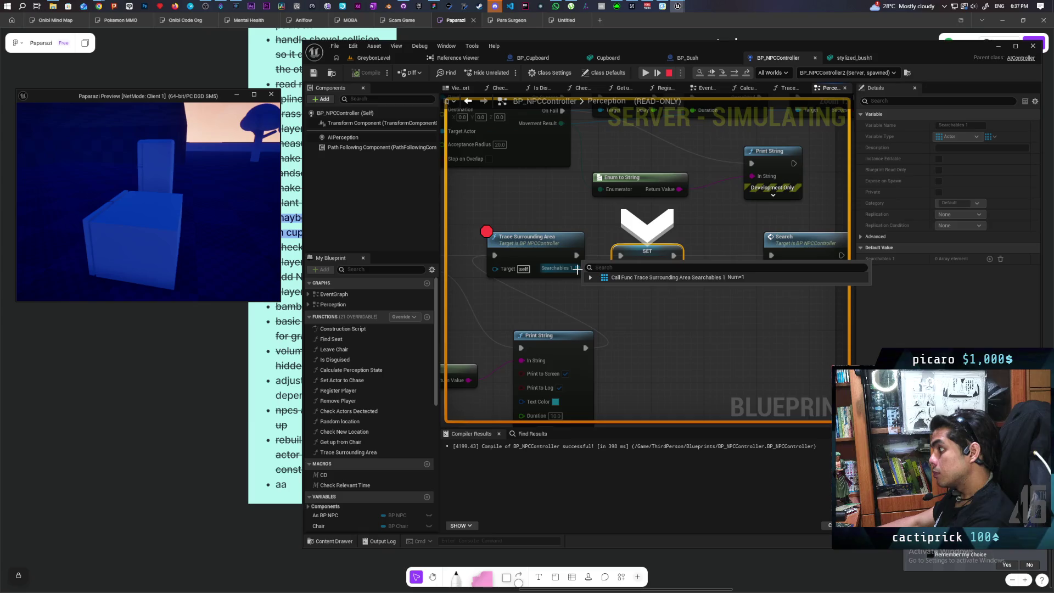
{"action": "key", "text": "F10"}
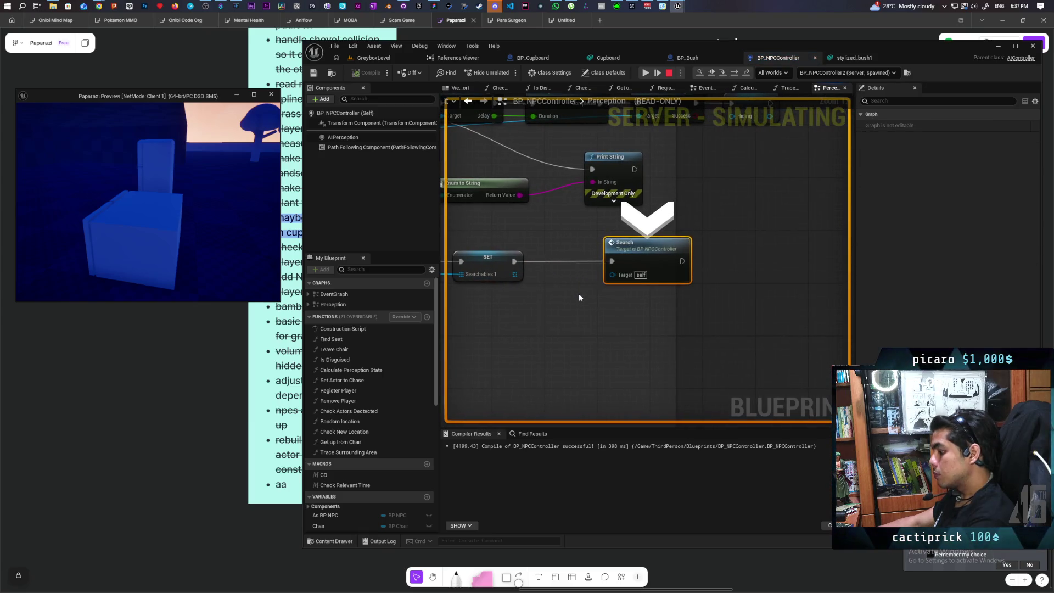
{"action": "key", "text": "F11"}
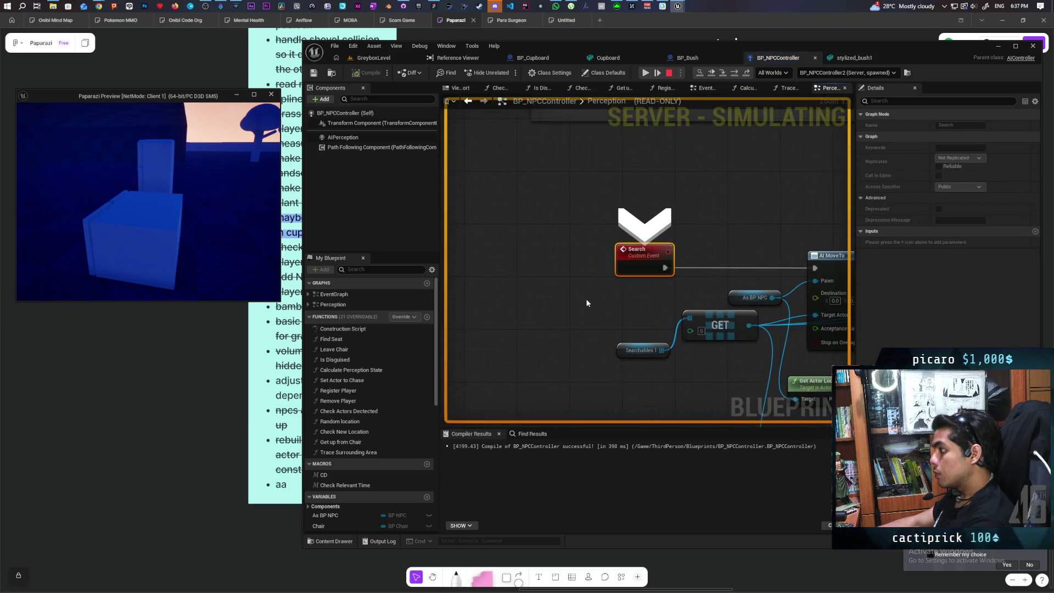
{"action": "key", "text": "F10"}
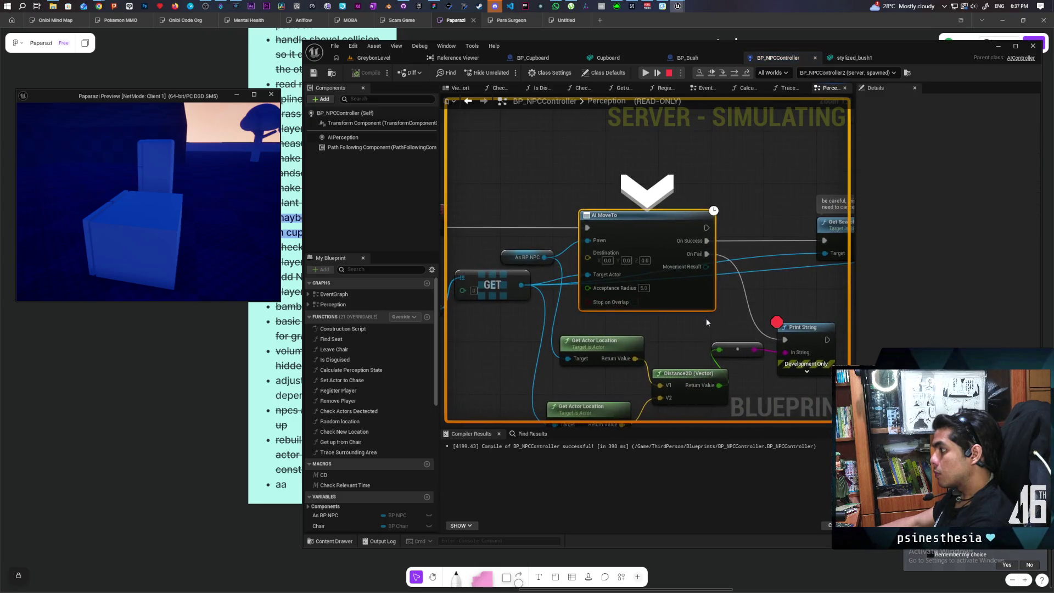
{"action": "mouse_move", "coordinate": [673, 313]}
{"action": "left_mouse_down"}
{"action": "mouse_move", "coordinate": [606, 316]}
{"action": "mouse_move", "coordinate": [664, 314]}
{"action": "left_mouse_up"}
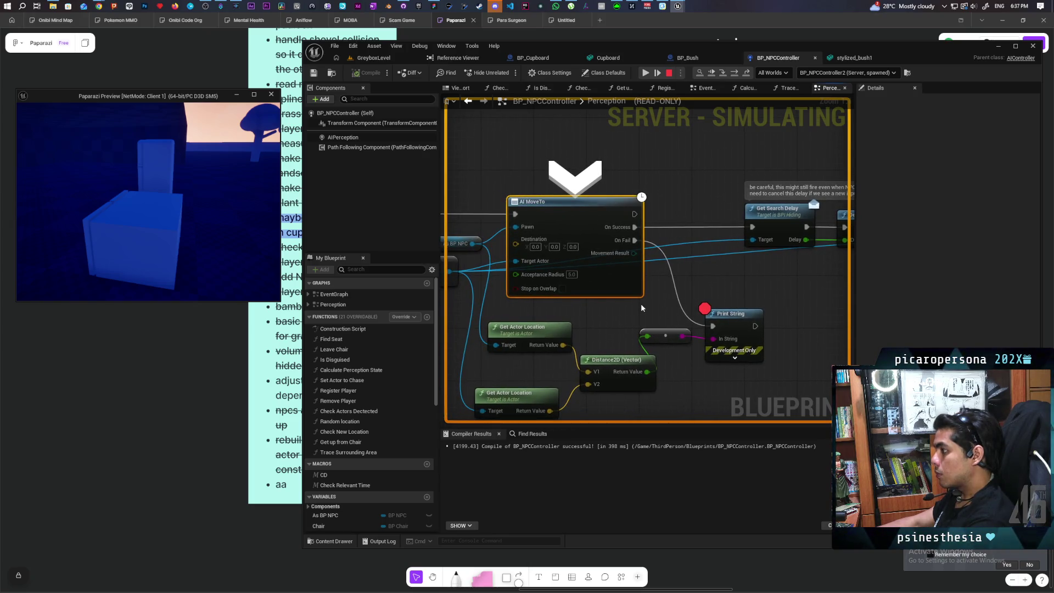
- Continue into the EventGraph's AI MoveTo, inspect its surroundings, and resume the game
{"action": "key", "text": "F10"}
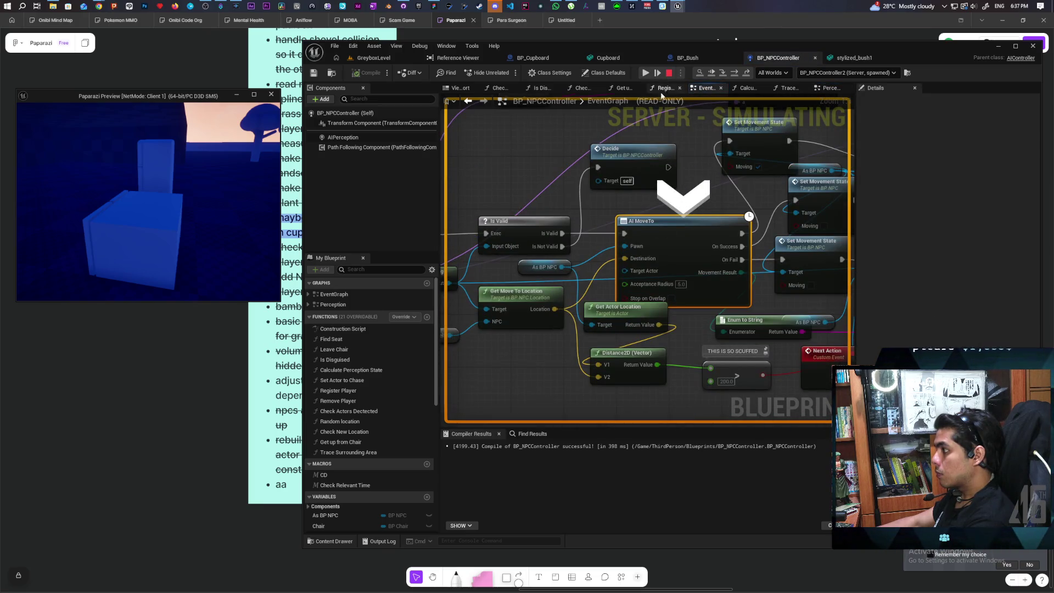
{"action": "scroll", "coordinate": [578, 241], "scroll_direction": "down", "scroll_amount": 3}
{"action": "mouse_move", "coordinate": [578, 242]}
{"action": "left_mouse_down"}
{"action": "mouse_move", "coordinate": [729, 301]}
{"action": "mouse_move", "coordinate": [699, 308]}
{"action": "mouse_move", "coordinate": [680, 291]}
{"action": "mouse_move", "coordinate": [592, 274]}
{"action": "mouse_move", "coordinate": [601, 272]}
{"action": "left_mouse_up"}
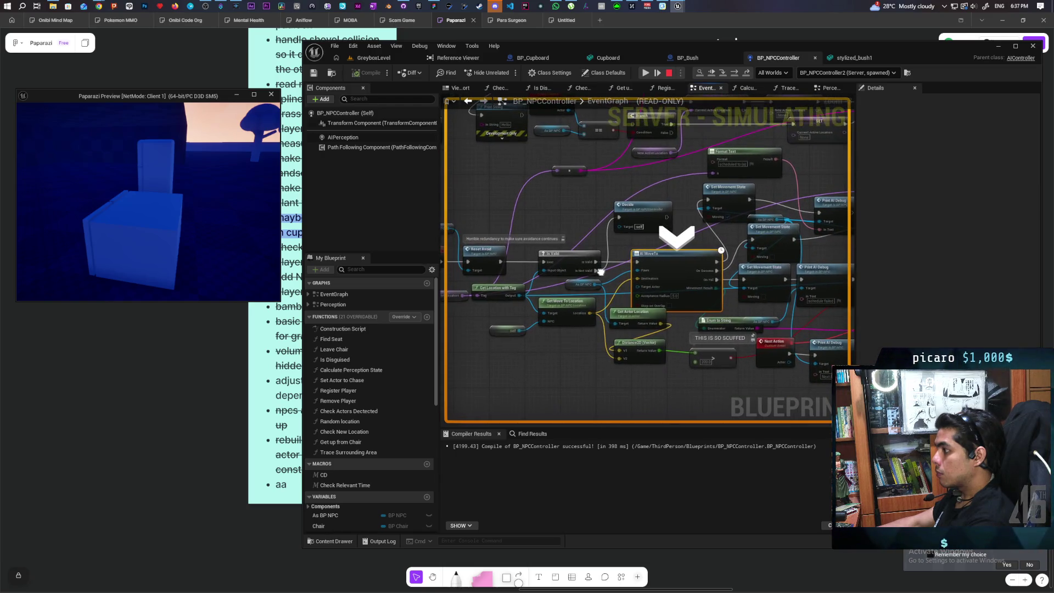
{"action": "mouse_move", "coordinate": [598, 283]}
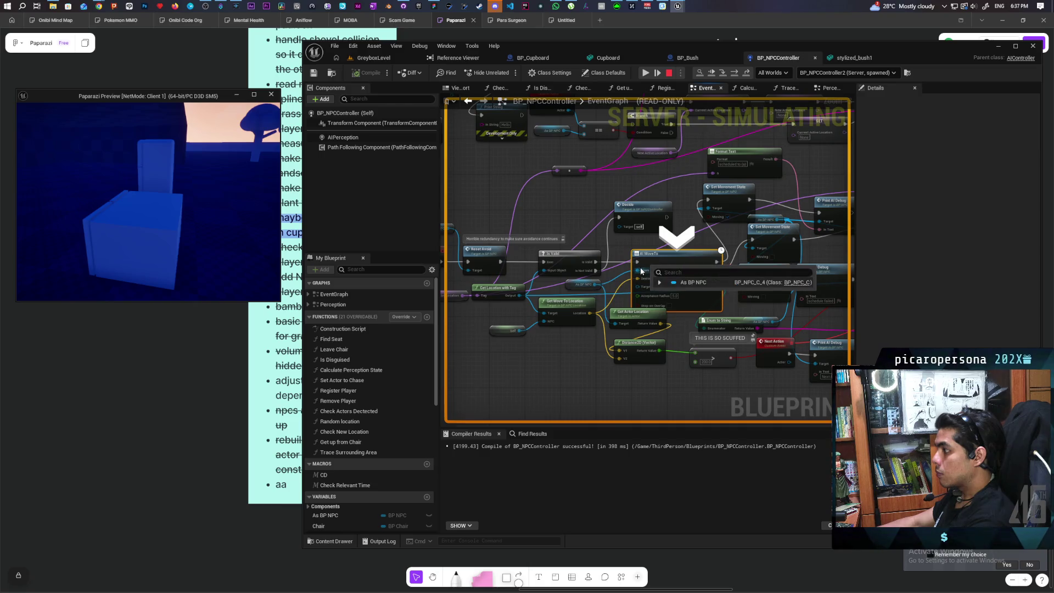
{"action": "left_click", "coordinate": [647, 74]}
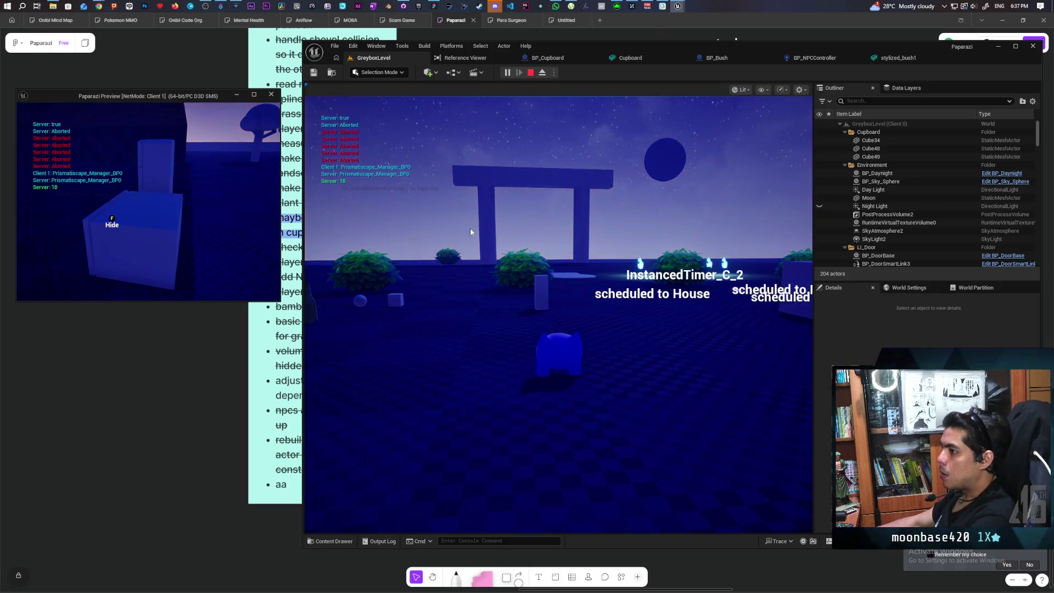
- Hide in the cupboard and step back out so the breakpoint pauses the game again
{"action": "key", "text": "e"}
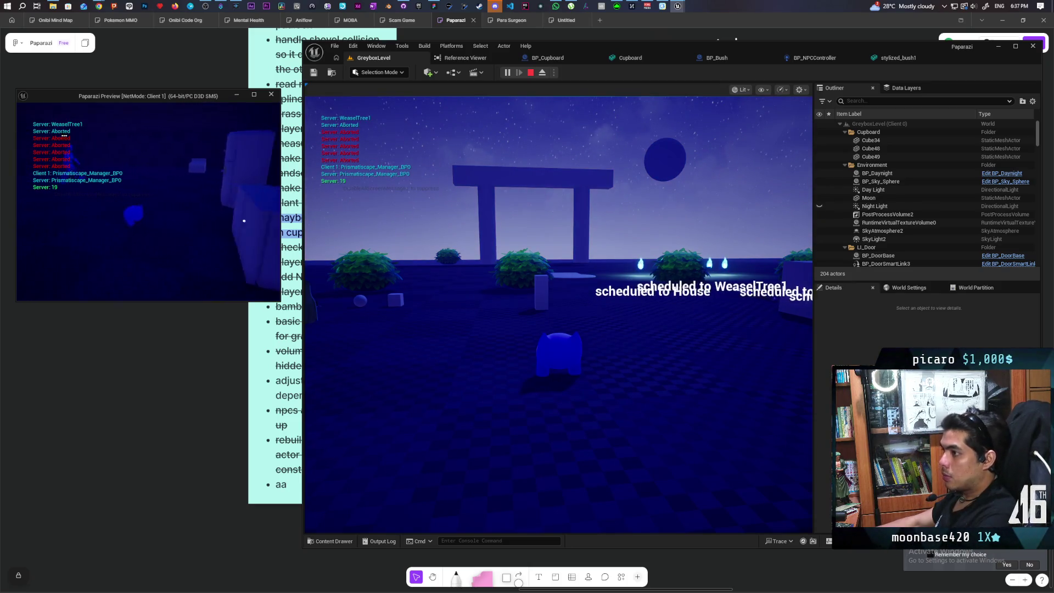
{"action": "key", "text": "e"}
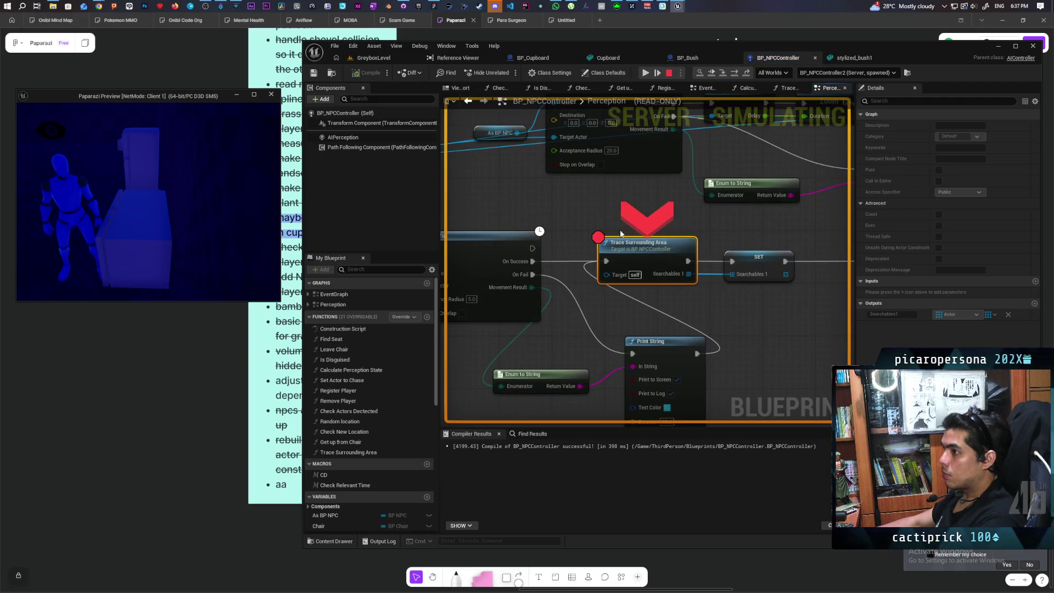
- Step the paused logic through SET and the Search event to AI MoveTo
{"action": "mouse_move", "coordinate": [689, 276]}
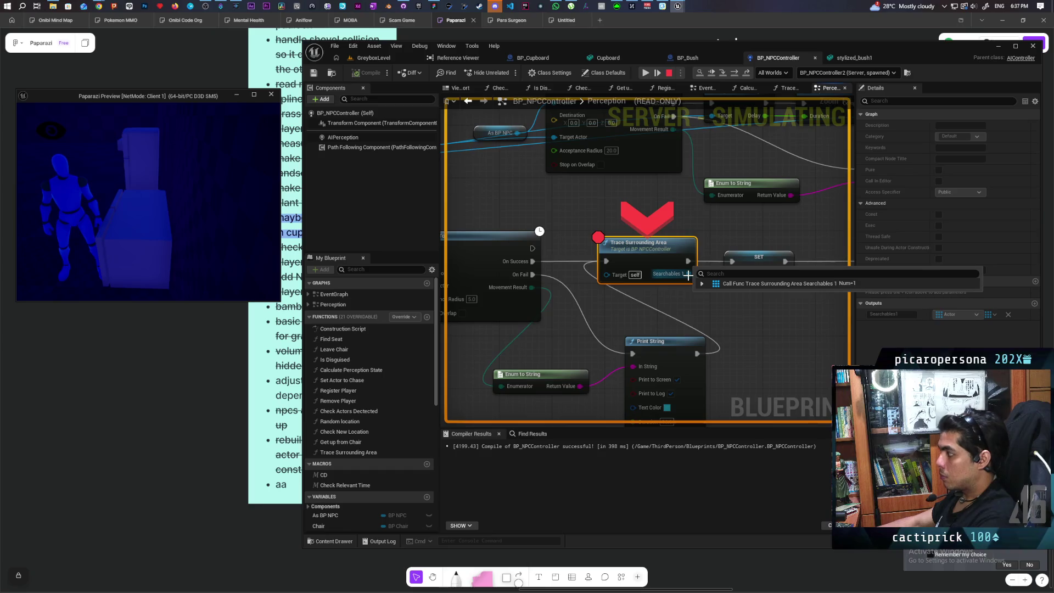
{"action": "key", "text": "F10"}
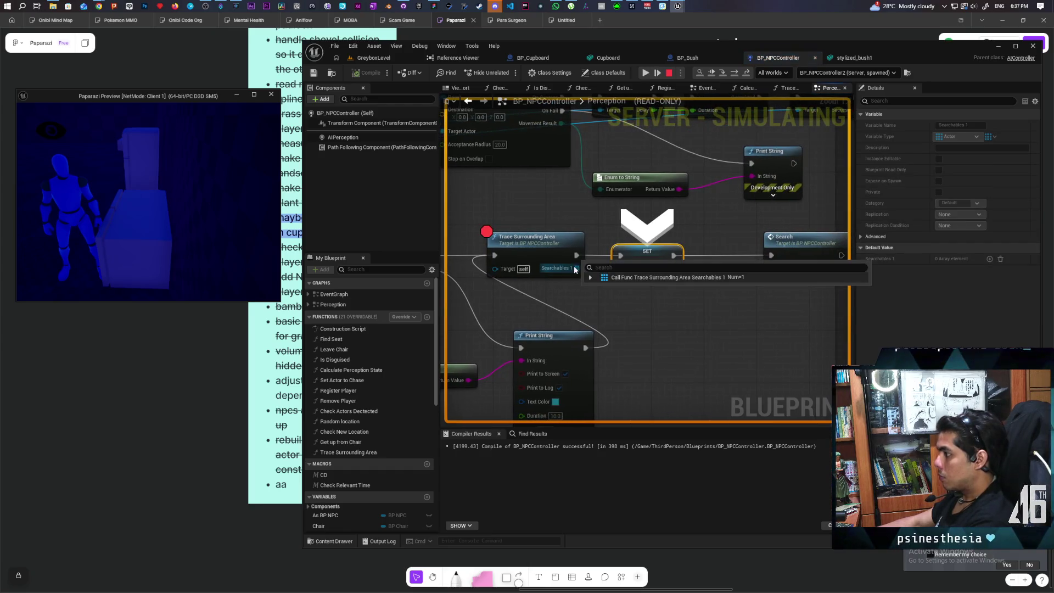
{"action": "mouse_move", "coordinate": [626, 270]}
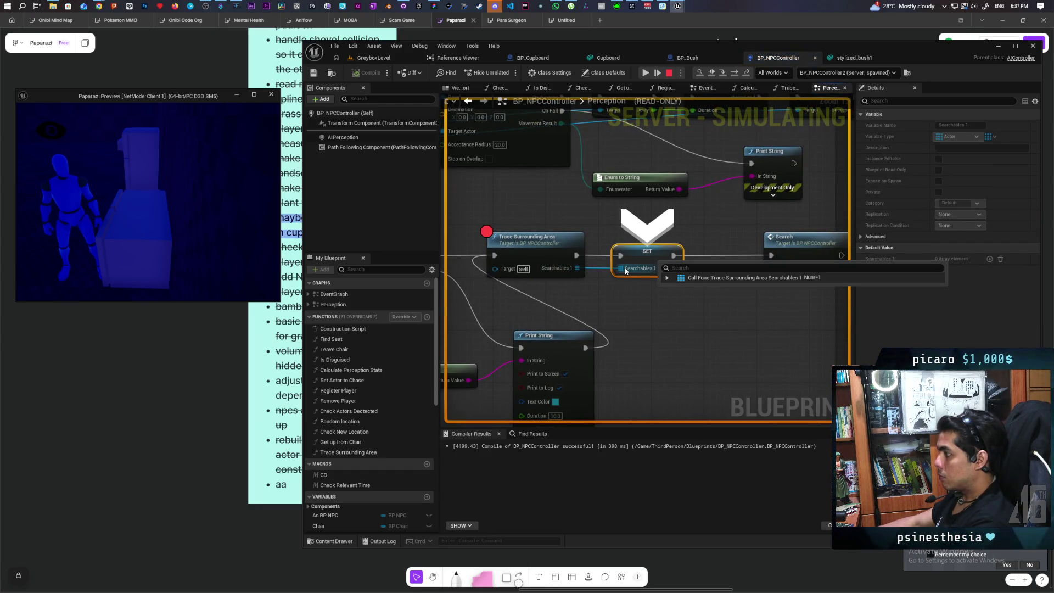
{"action": "key", "text": "F10"}
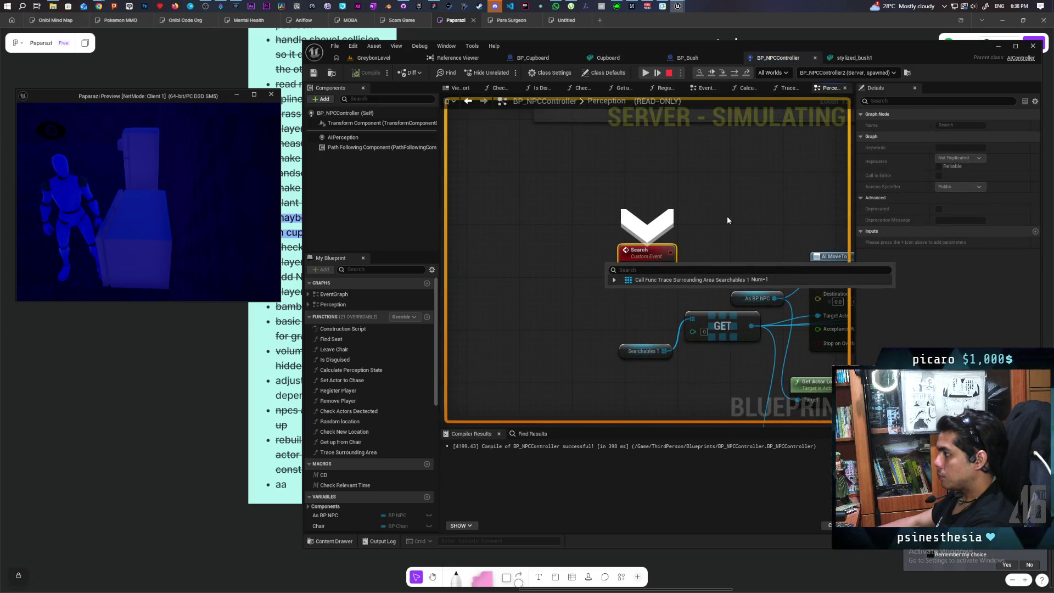
{"action": "key", "text": "F10"}
- Put a breakpoint on Get Search Delay and resume until Trace Surrounding Area halts again
{"action": "mouse_move", "coordinate": [748, 207]}
{"action": "left_mouse_down"}
{"action": "mouse_move", "coordinate": [646, 172]}
{"action": "mouse_move", "coordinate": [576, 184]}
{"action": "mouse_move", "coordinate": [670, 150]}
{"action": "mouse_move", "coordinate": [624, 151]}
{"action": "mouse_move", "coordinate": [778, 144]}
{"action": "mouse_move", "coordinate": [684, 164]}
{"action": "mouse_move", "coordinate": [747, 170]}
{"action": "mouse_move", "coordinate": [523, 177]}
{"action": "left_mouse_up"}
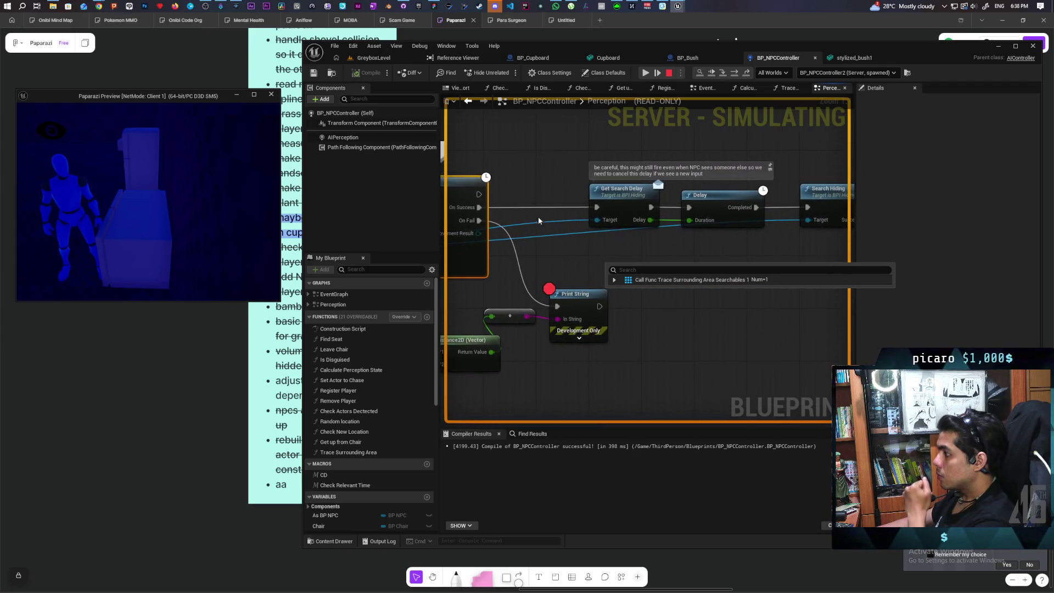
{"action": "left_click", "coordinate": [646, 202]}
{"action": "key", "text": "F9"}
{"action": "left_click_drag", "start_coordinate": [541, 189], "coordinate": [608, 195]}
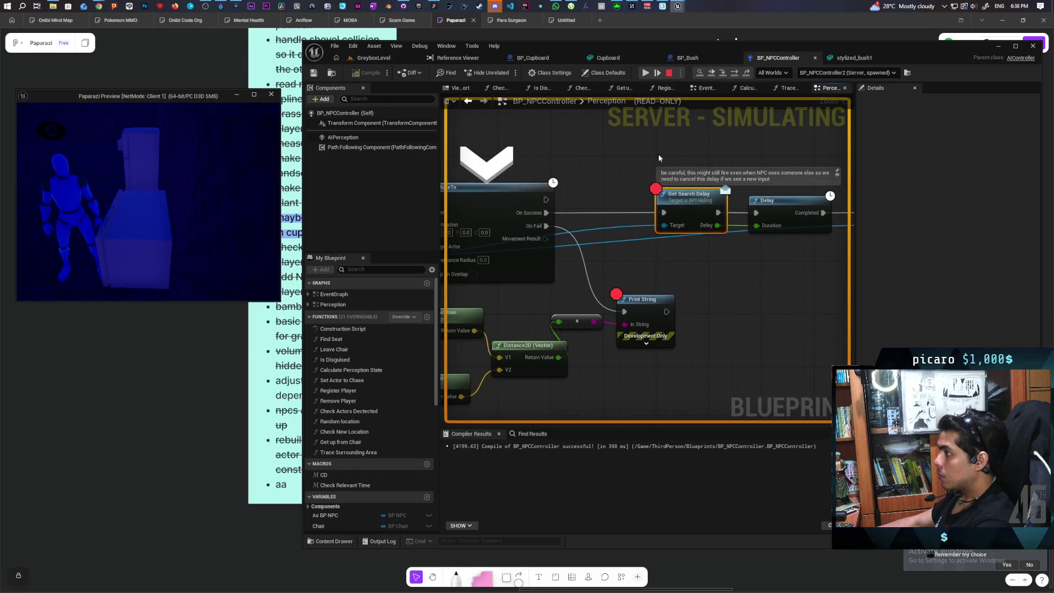
{"action": "left_click", "coordinate": [645, 73]}
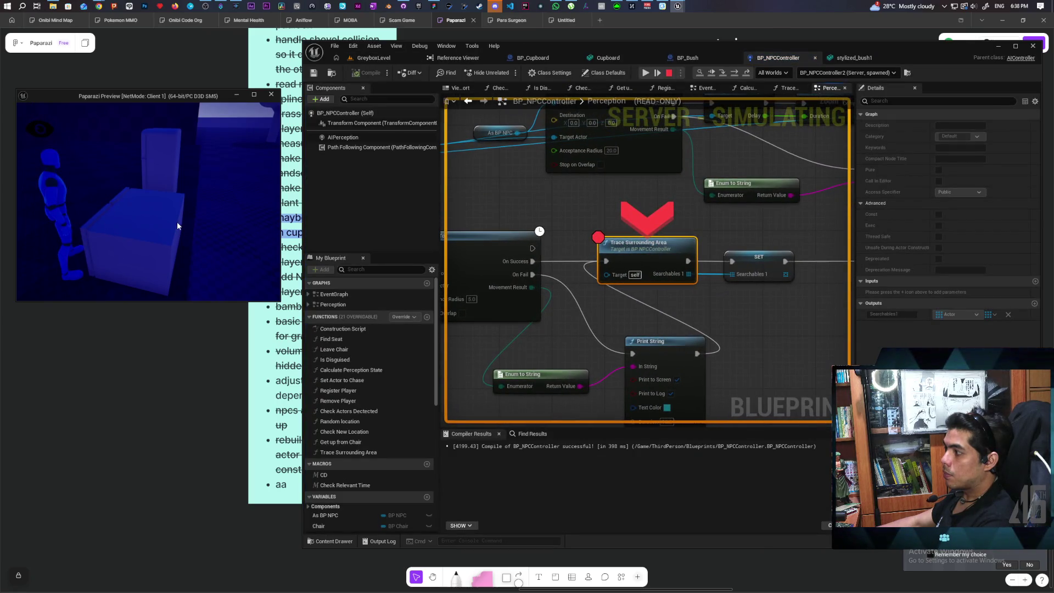
{"action": "mouse_move", "coordinate": [609, 319]}
{"action": "left_mouse_down"}
{"action": "mouse_move", "coordinate": [679, 281]}
{"action": "mouse_move", "coordinate": [695, 216]}
{"action": "mouse_move", "coordinate": [710, 263]}
{"action": "mouse_move", "coordinate": [683, 245]}
{"action": "mouse_move", "coordinate": [633, 253]}
{"action": "mouse_move", "coordinate": [566, 295]}
{"action": "mouse_move", "coordinate": [632, 291]}
{"action": "mouse_move", "coordinate": [583, 312]}
{"action": "mouse_move", "coordinate": [501, 311]}
{"action": "left_mouse_up"}
- Inspect SET's Searchables 1, then step over to Search and into the Search event
{"action": "mouse_move", "coordinate": [577, 332]}
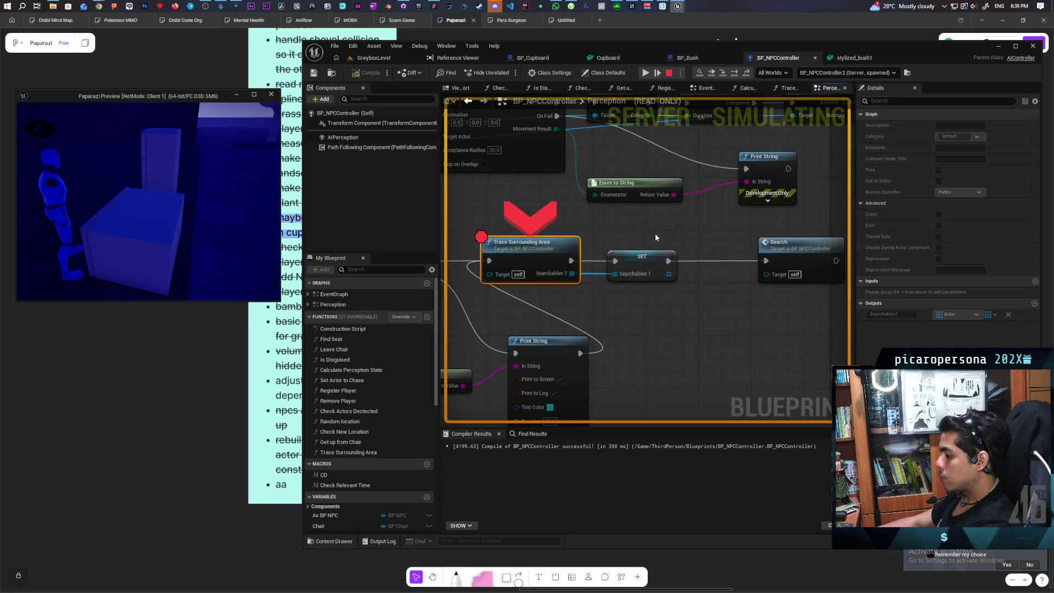
{"action": "left_click", "coordinate": [654, 252]}
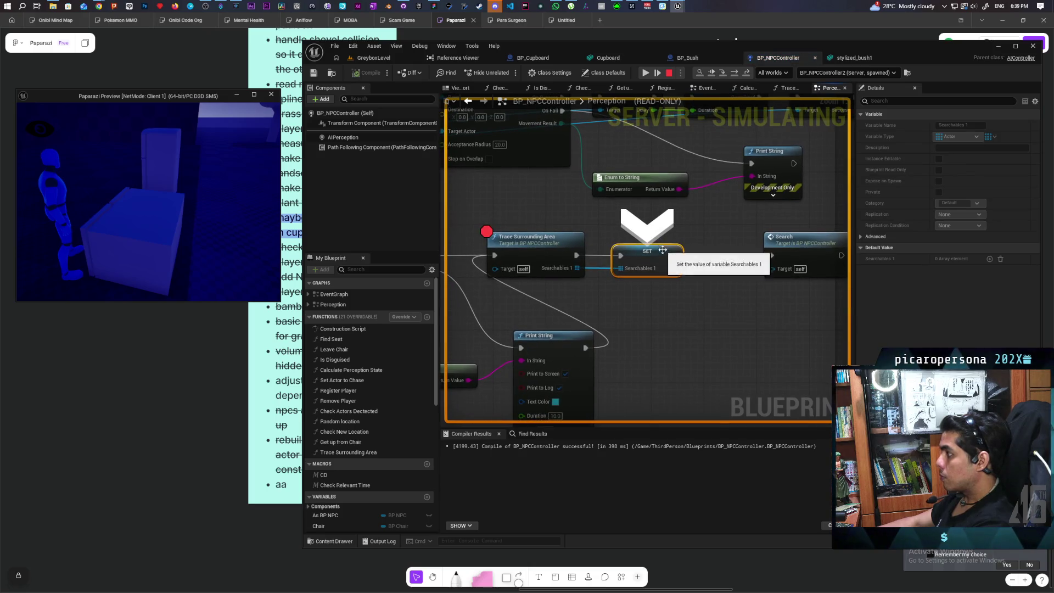
{"action": "key", "text": "F10"}
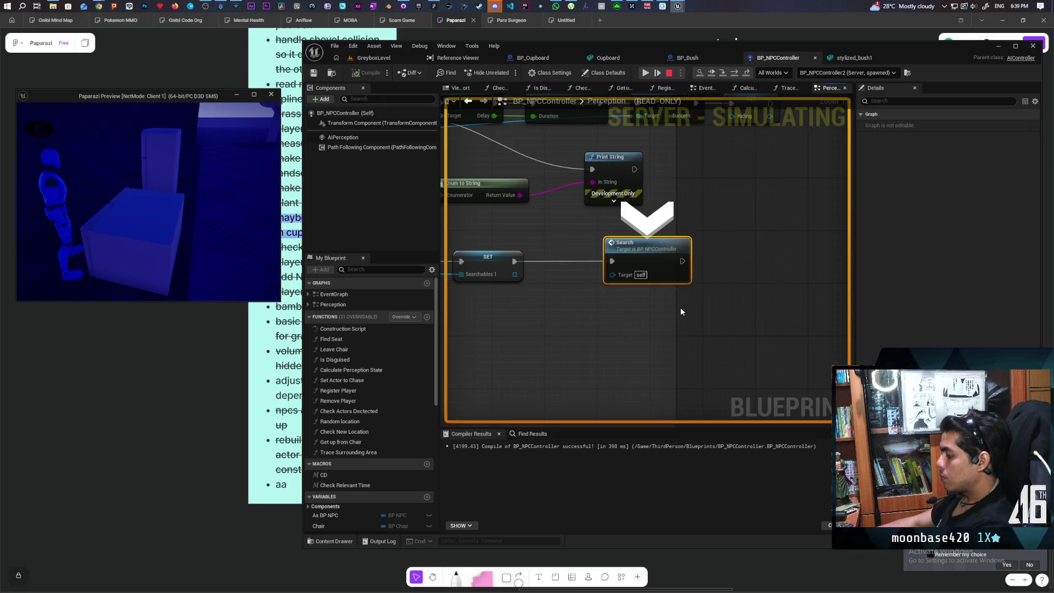
{"action": "key", "text": "F11"}
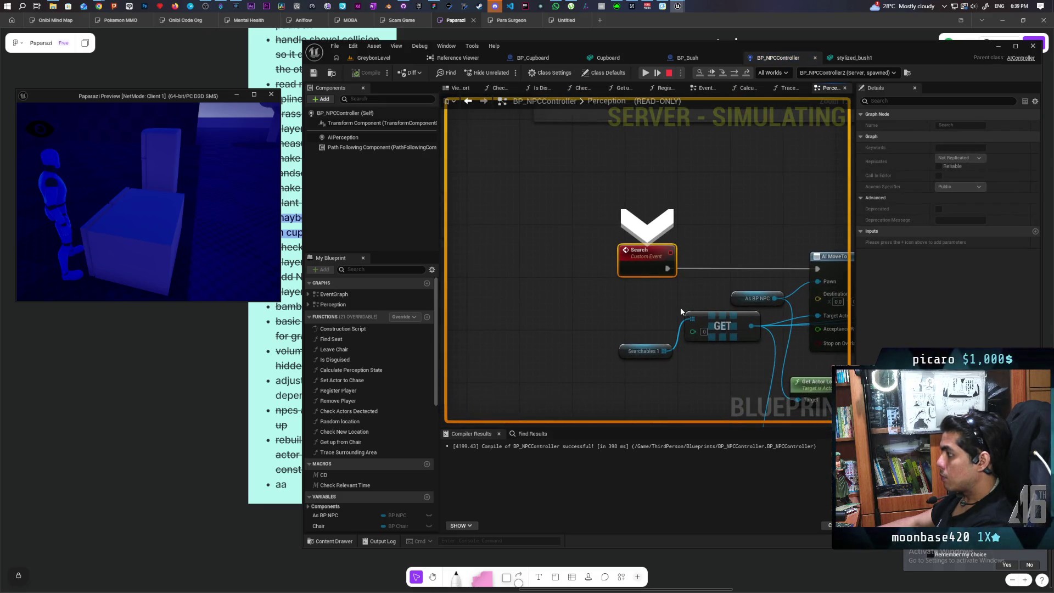
- Step to AI MoveTo, confirm GET and Target Actor are BP_Cupboard_C_4, then enter EventGraph
{"action": "left_click_drag", "start_coordinate": [629, 305], "coordinate": [553, 293]}
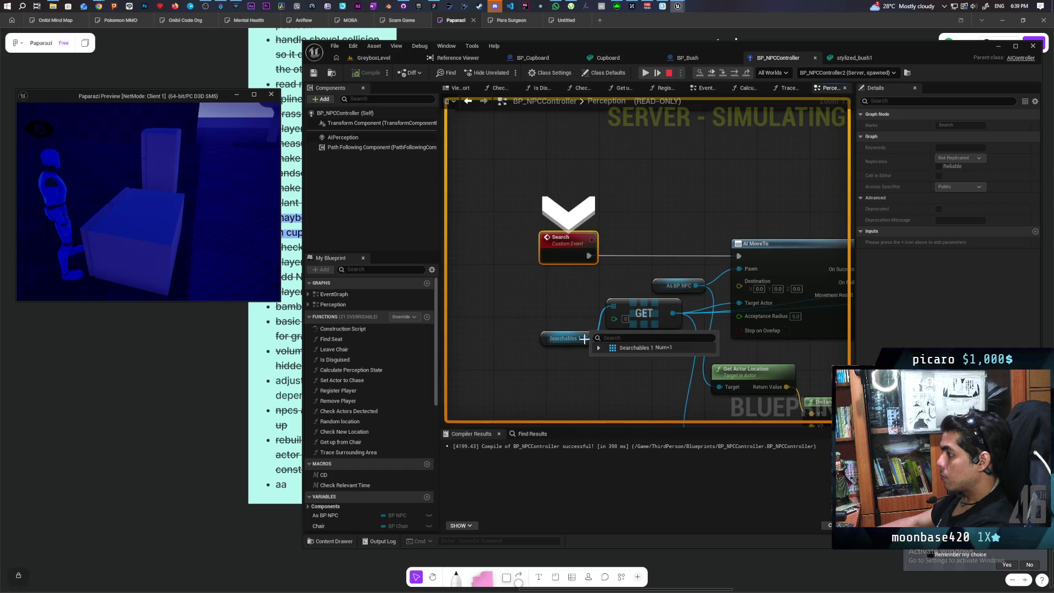
{"action": "key", "text": "F10"}
{"action": "mouse_move", "coordinate": [518, 286]}
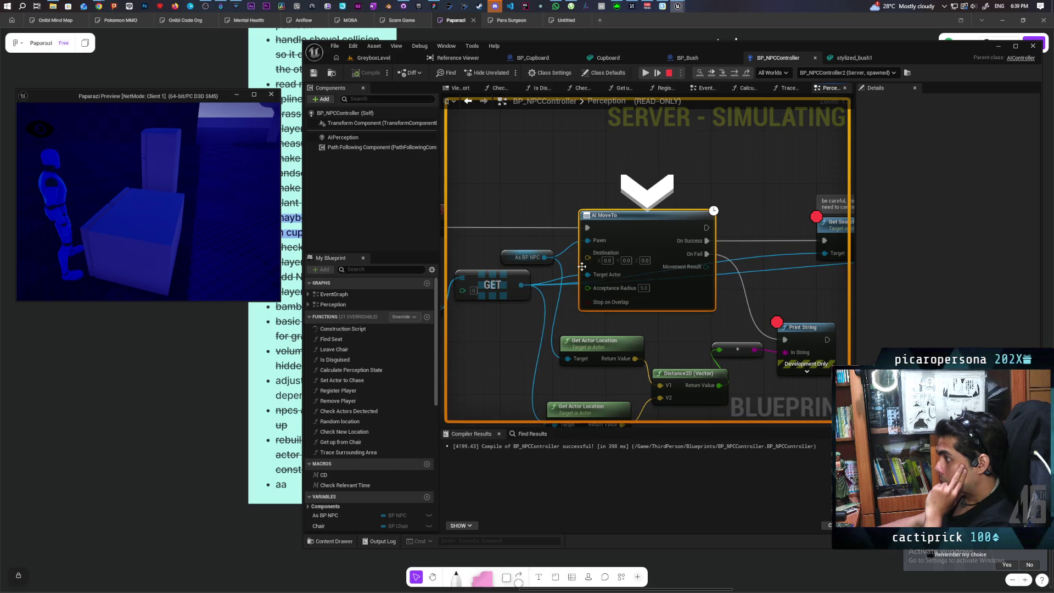
{"action": "mouse_move", "coordinate": [589, 275]}
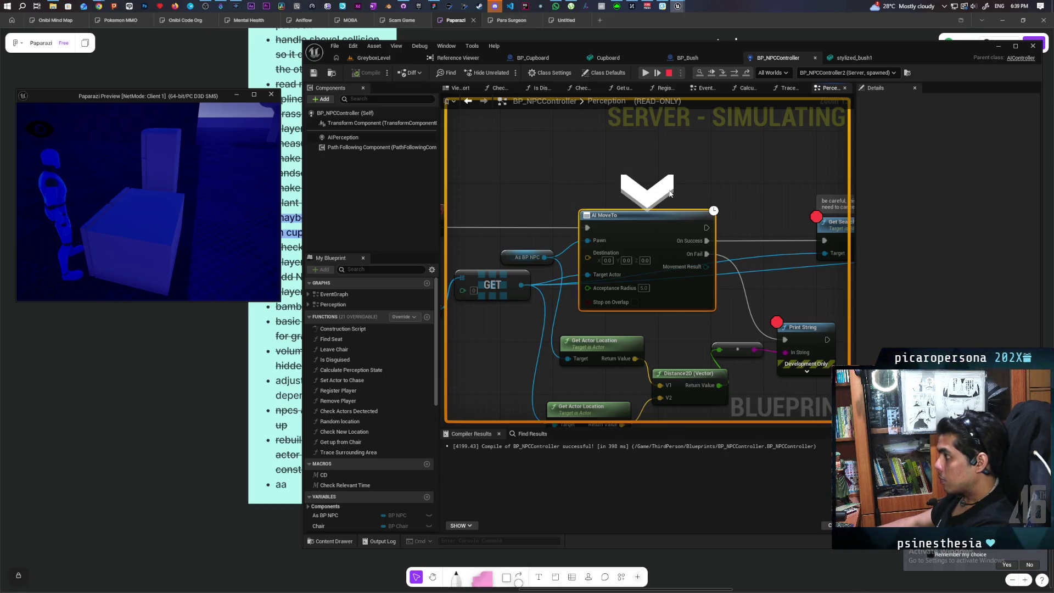
{"action": "key", "text": "F10"}
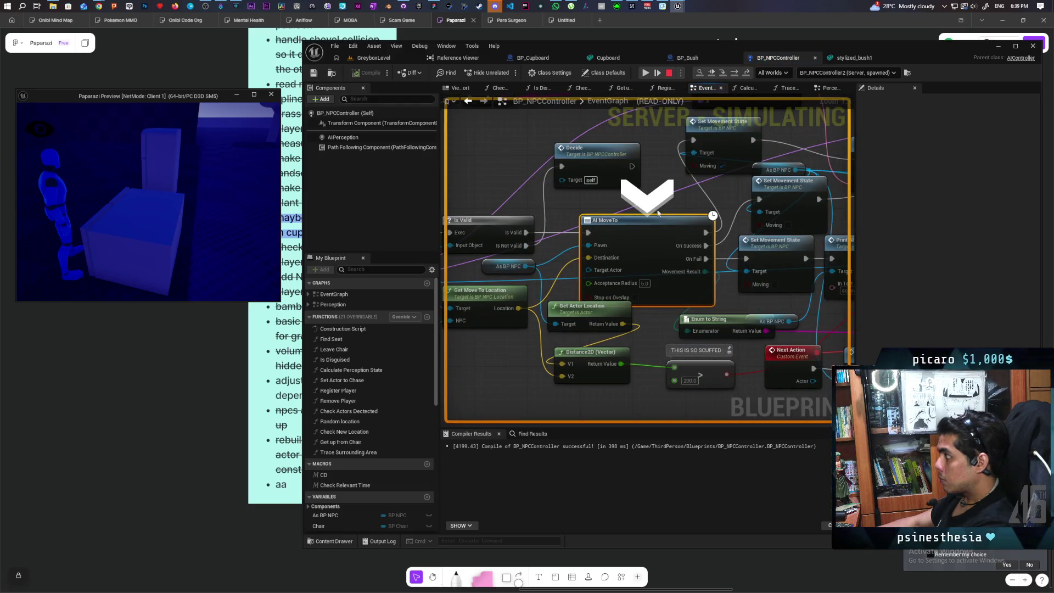
{"action": "key", "text": "F10"}
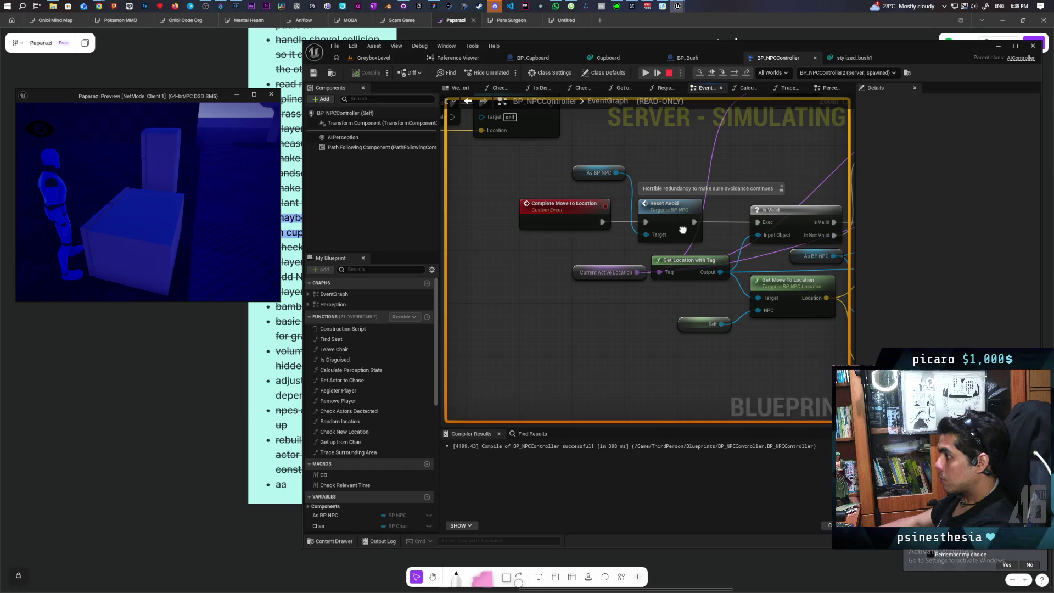
{"action": "key", "text": "F10"}
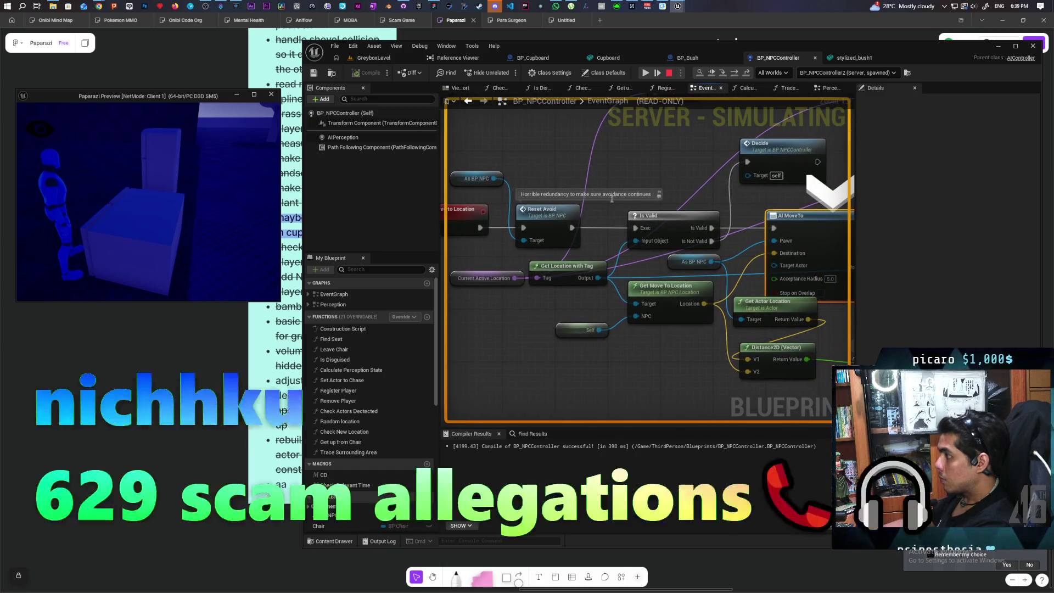
{"action": "scroll", "coordinate": [628, 183], "scroll_direction": "down", "scroll_amount": 1}
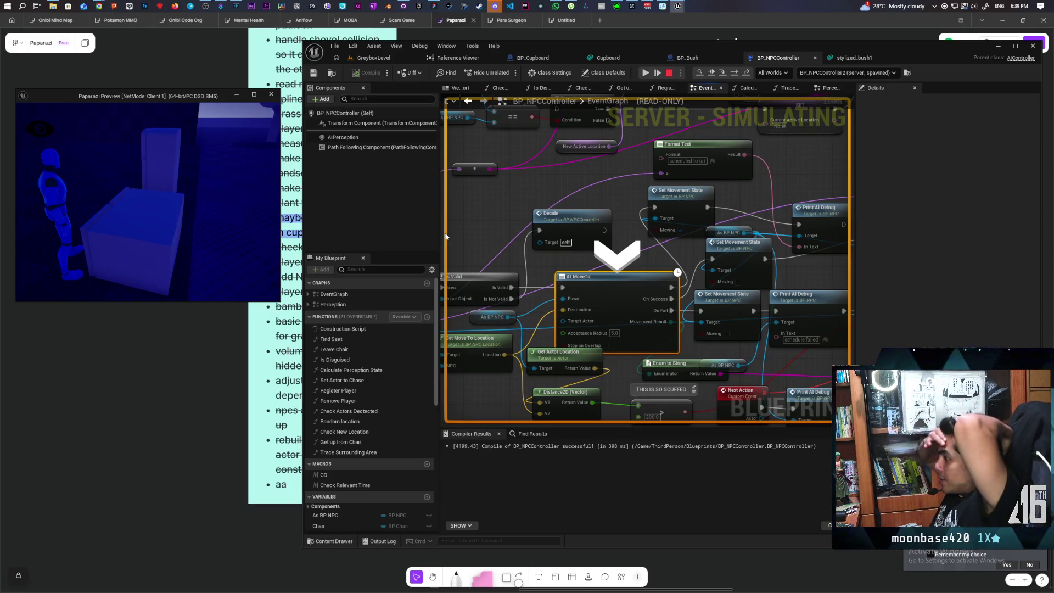
{"action": "mouse_move", "coordinate": [503, 219]}
{"action": "left_mouse_down"}
{"action": "mouse_move", "coordinate": [736, 211]}
{"action": "mouse_move", "coordinate": [633, 229]}
{"action": "left_mouse_up"}
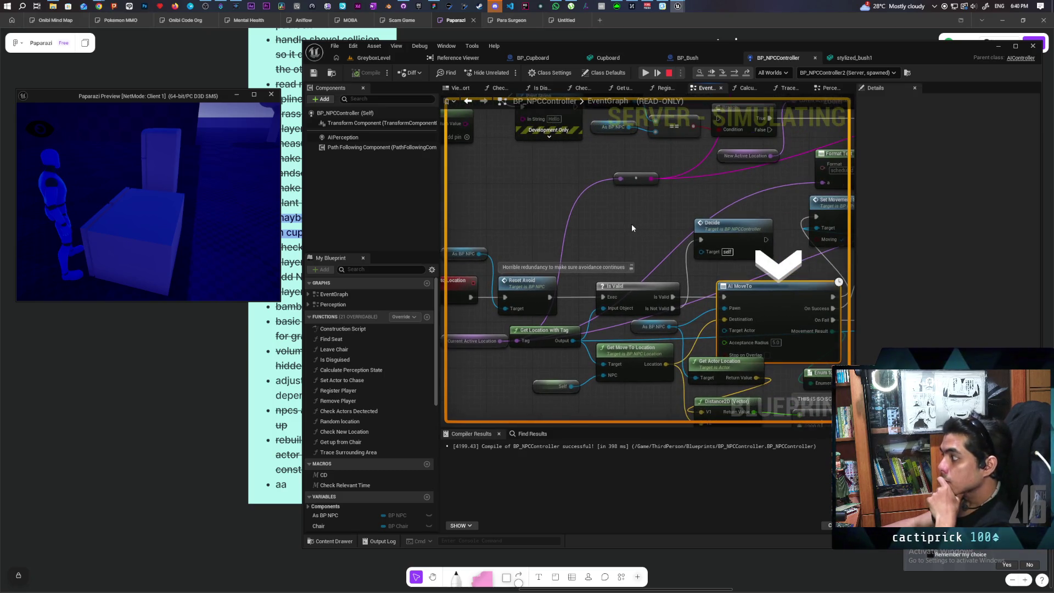
{"action": "scroll", "coordinate": [607, 226], "scroll_direction": "down", "scroll_amount": 4}
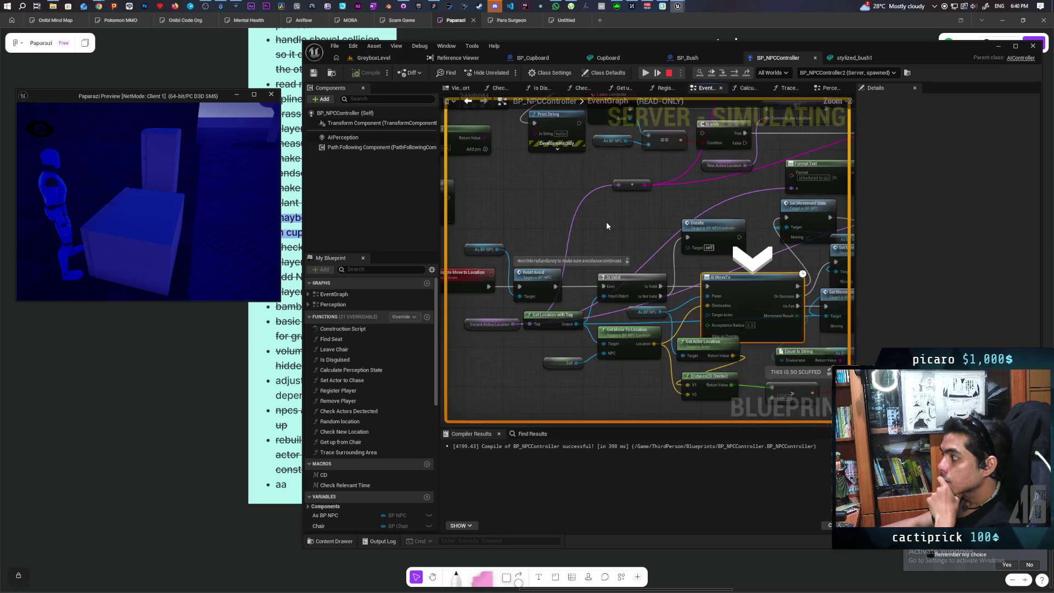
{"action": "scroll", "coordinate": [606, 226], "scroll_direction": "up", "scroll_amount": 1}
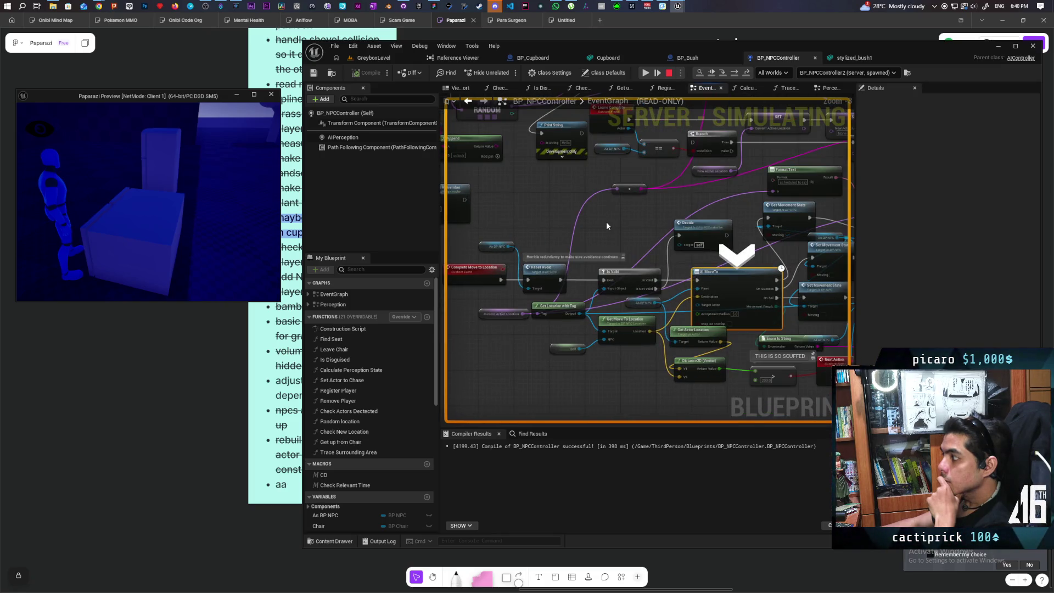
{"action": "mouse_move", "coordinate": [607, 226]}
{"action": "left_mouse_down"}
{"action": "mouse_move", "coordinate": [699, 228]}
{"action": "mouse_move", "coordinate": [542, 274]}
{"action": "mouse_move", "coordinate": [597, 244]}
{"action": "left_mouse_up"}
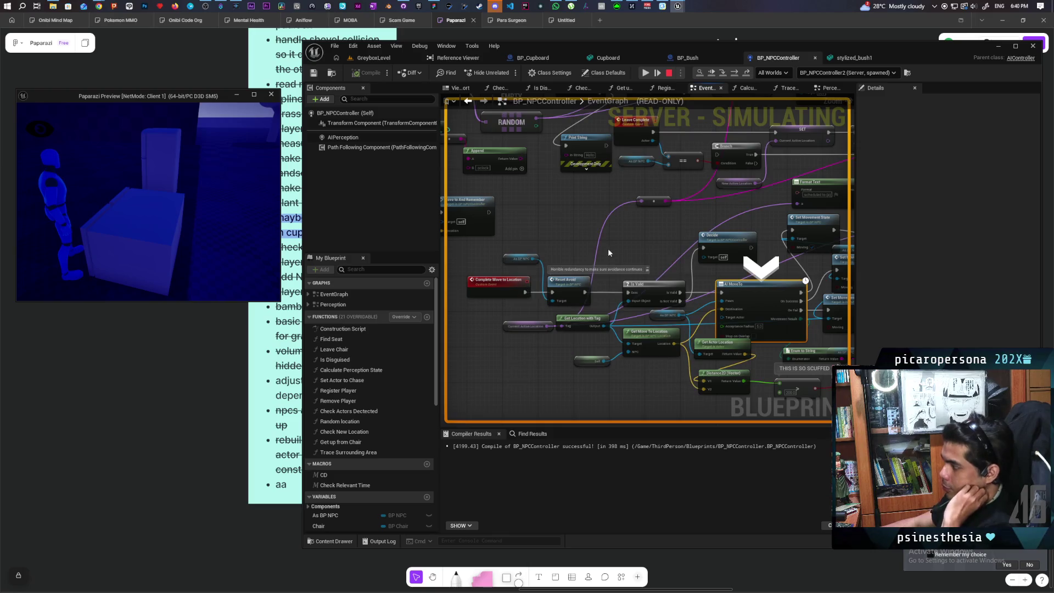
{"action": "left_click_drag", "start_coordinate": [608, 248], "coordinate": [521, 213]}
{"action": "mouse_move", "coordinate": [661, 271]}
{"action": "left_mouse_down"}
{"action": "mouse_move", "coordinate": [733, 264]}
{"action": "mouse_move", "coordinate": [737, 251]}
{"action": "left_mouse_up"}
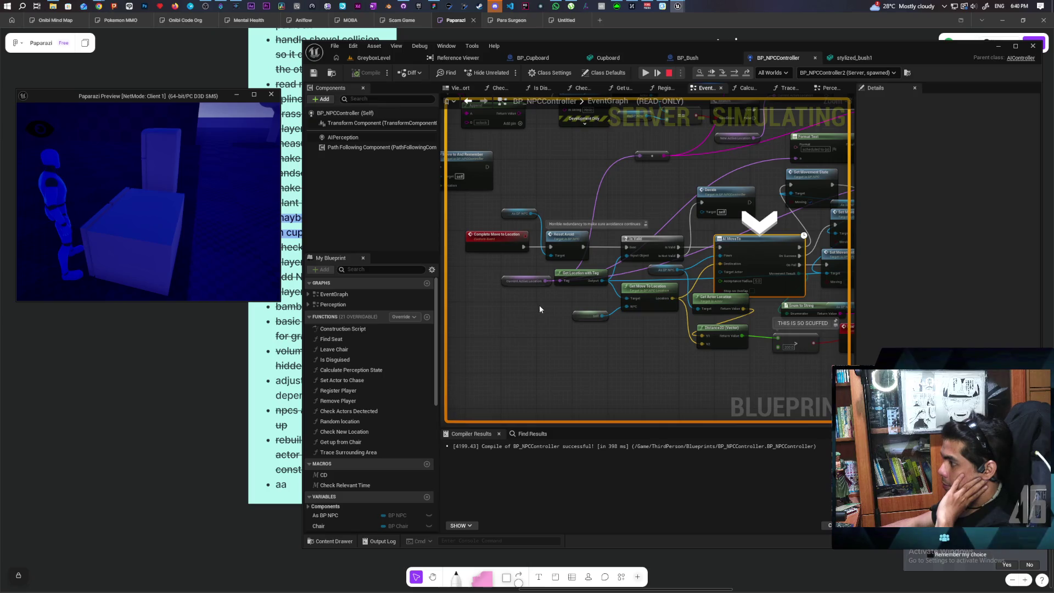
{"action": "scroll", "coordinate": [540, 308], "scroll_direction": "up", "scroll_amount": 1}
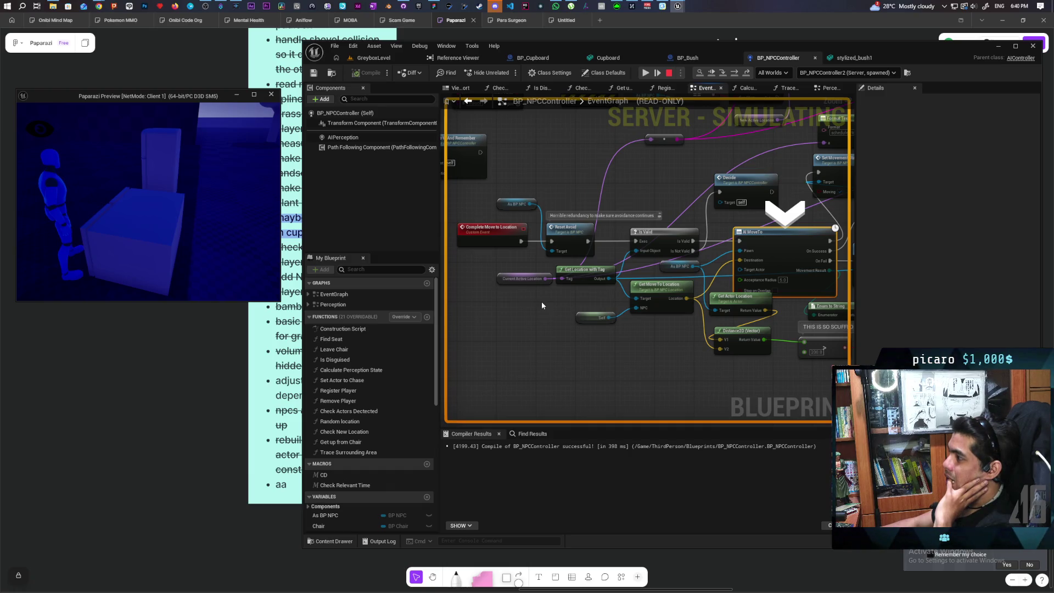
{"action": "scroll", "coordinate": [541, 304], "scroll_direction": "down", "scroll_amount": 3}
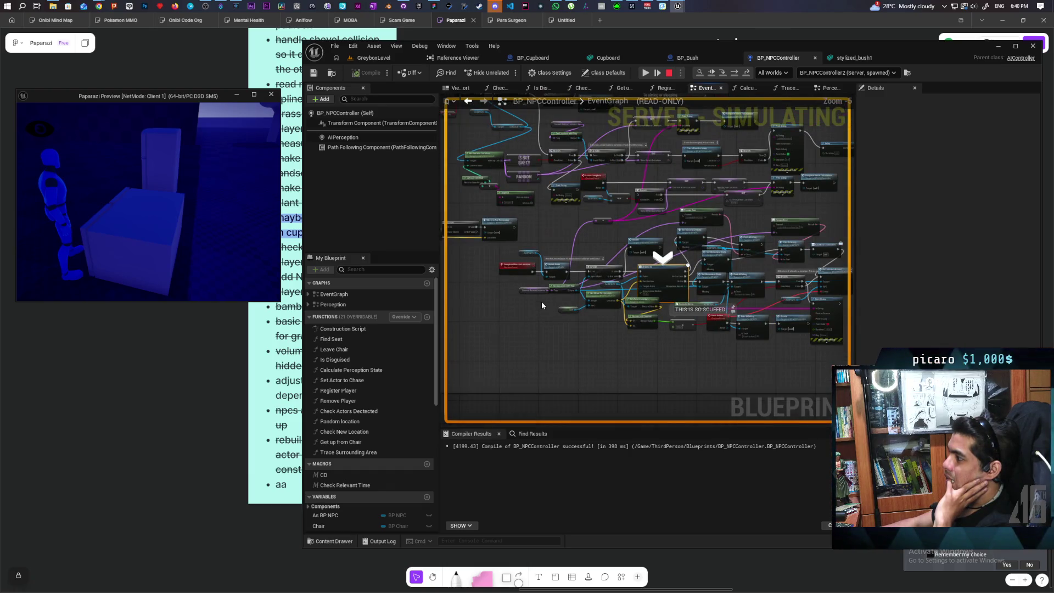
{"action": "scroll", "coordinate": [541, 304], "scroll_direction": "up", "scroll_amount": 2}
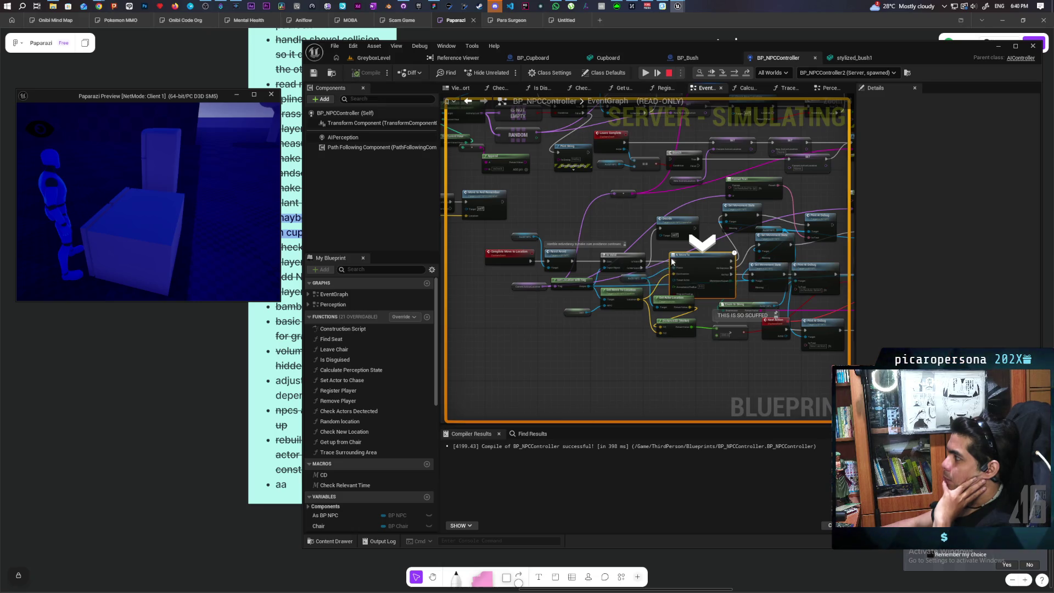
{"action": "scroll", "coordinate": [714, 275], "scroll_direction": "up", "scroll_amount": 4}
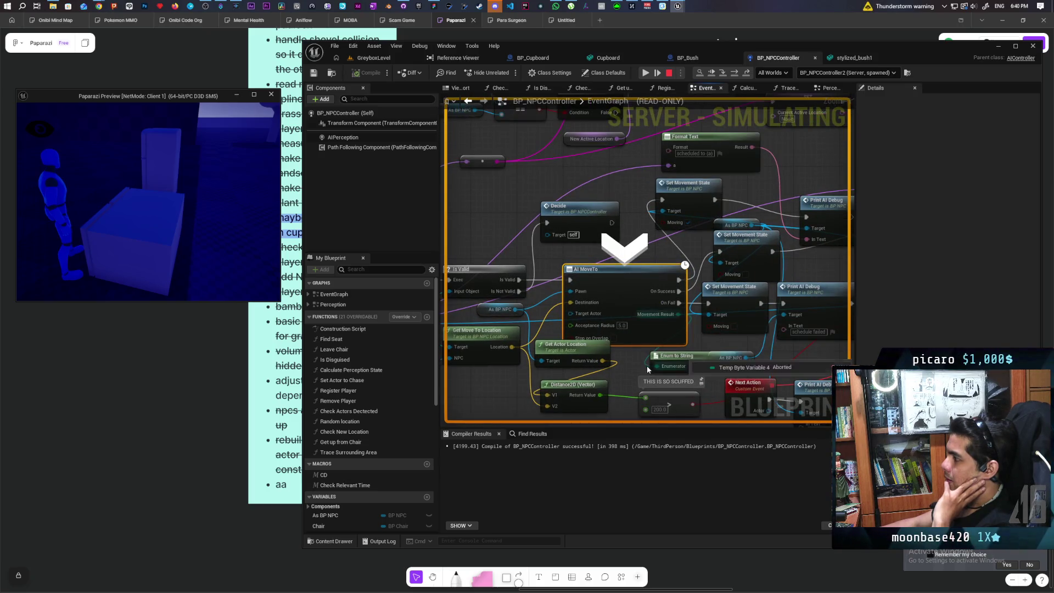
{"action": "key", "text": "F10"}
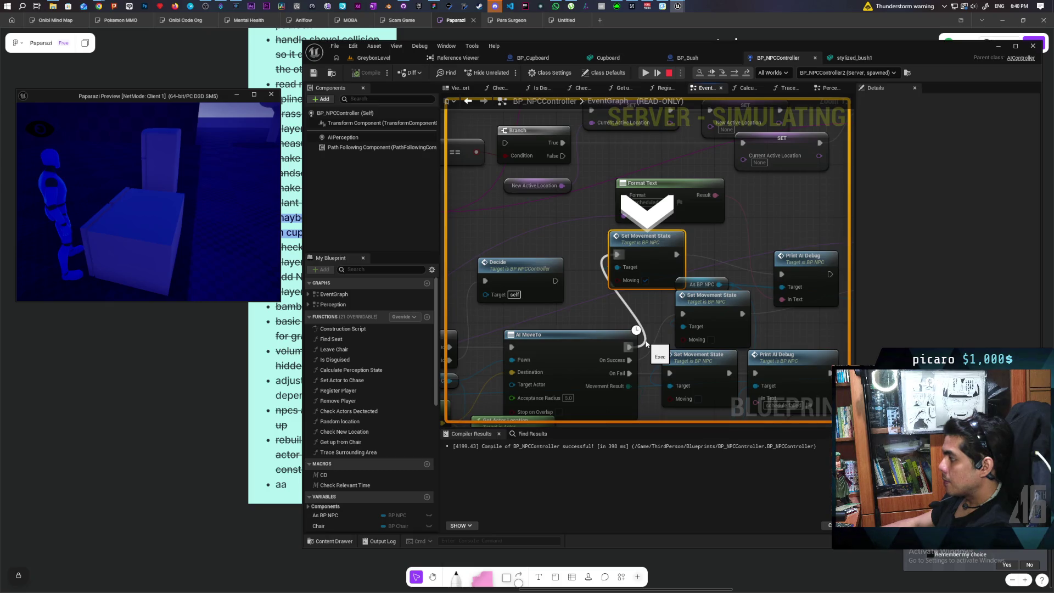
- Step over the Print AI Debug nodes around Complete Move to Location, then stop the session
{"action": "key", "text": "F10"}
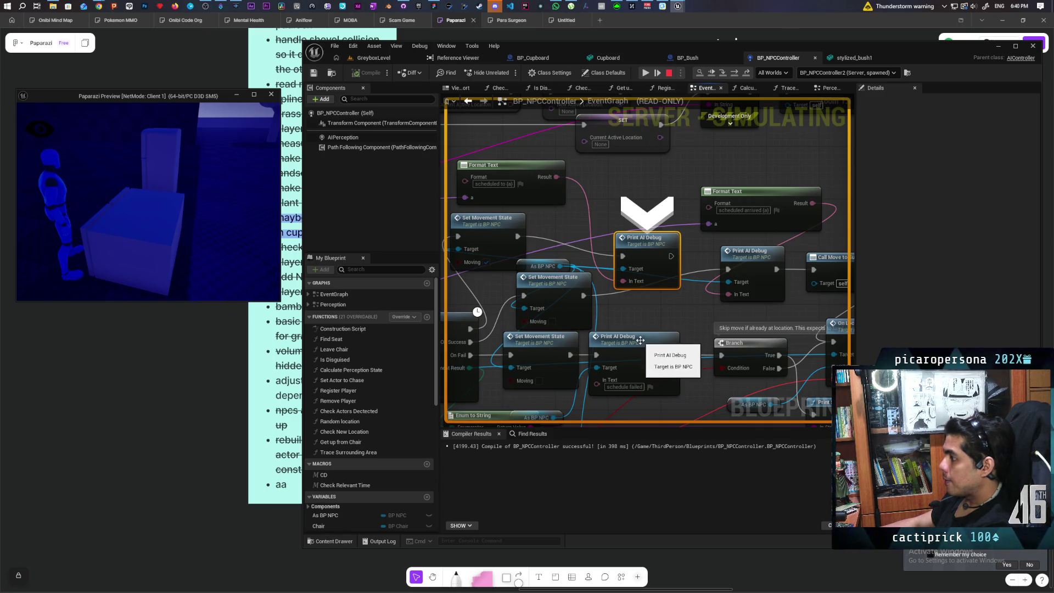
{"action": "key", "text": "F10"}
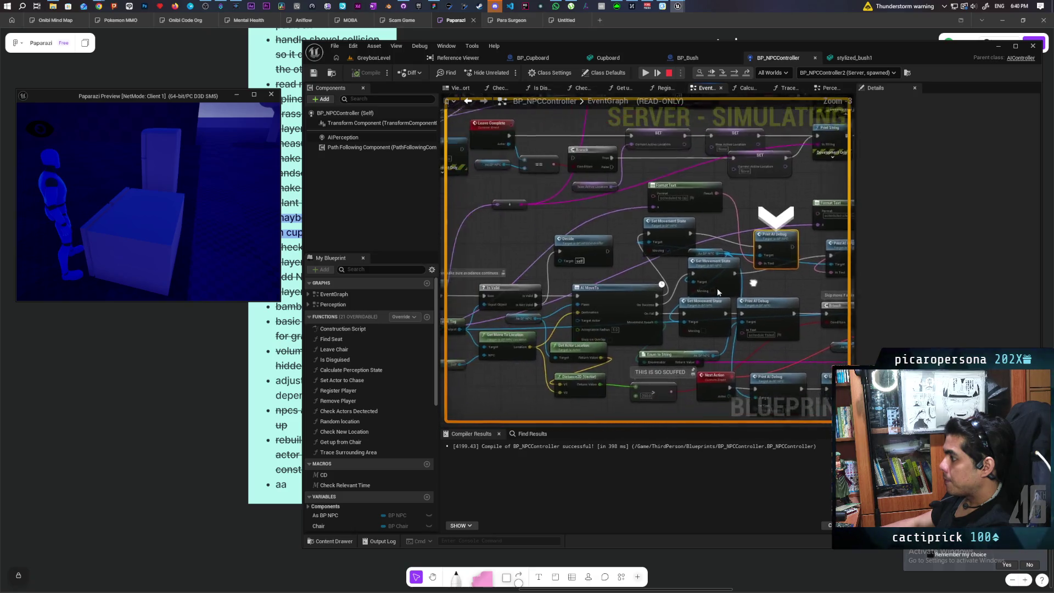
{"action": "left_click_drag", "start_coordinate": [619, 301], "coordinate": [763, 290]}
{"action": "key", "text": "F10"}
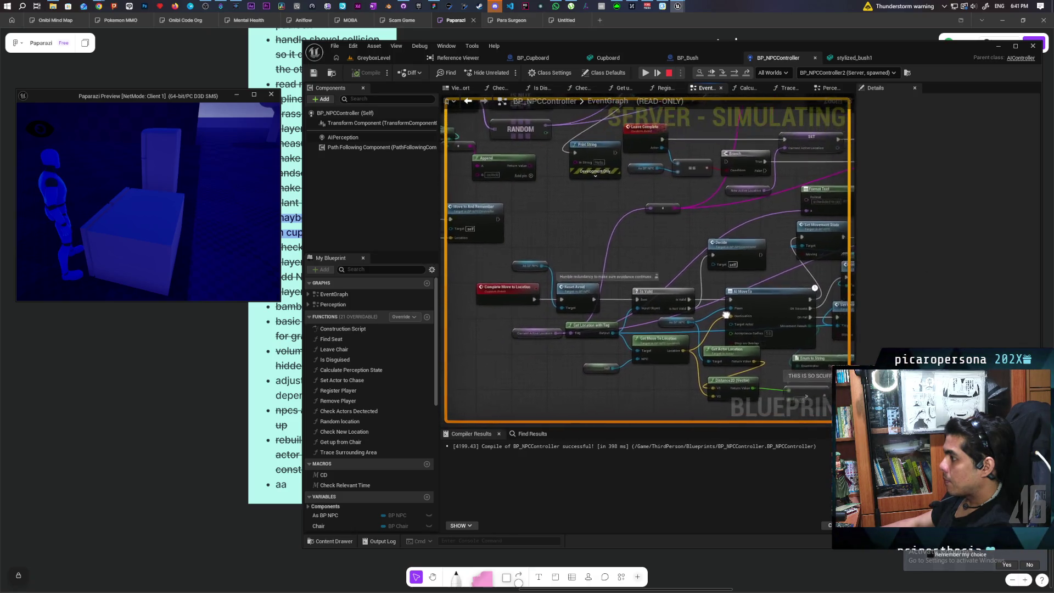
{"action": "key", "text": "F10"}
{"action": "key", "text": "F10"}
{"action": "key", "text": "F10"}
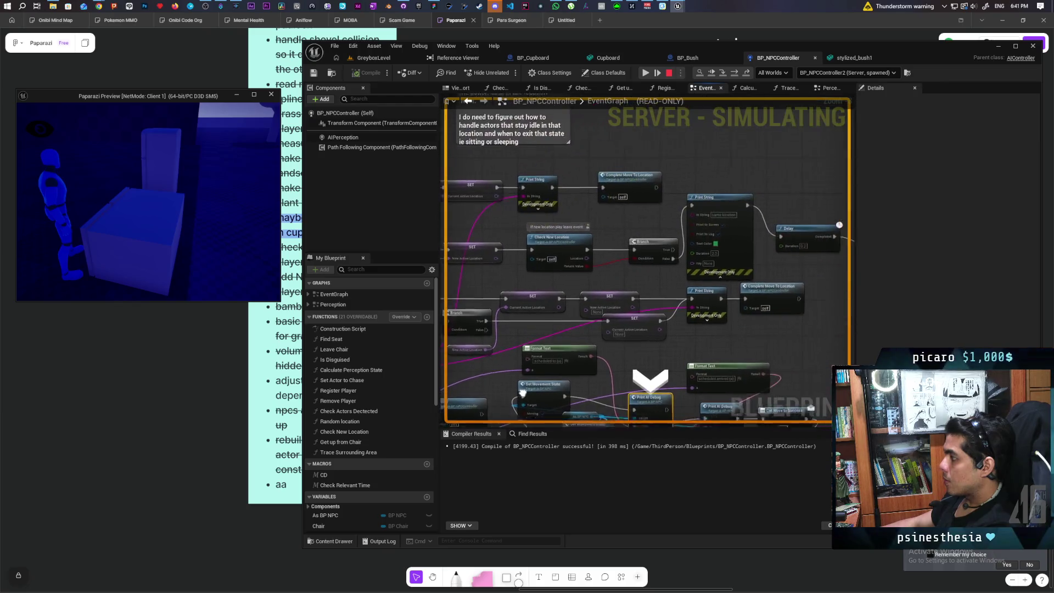
{"action": "key", "text": "F10"}
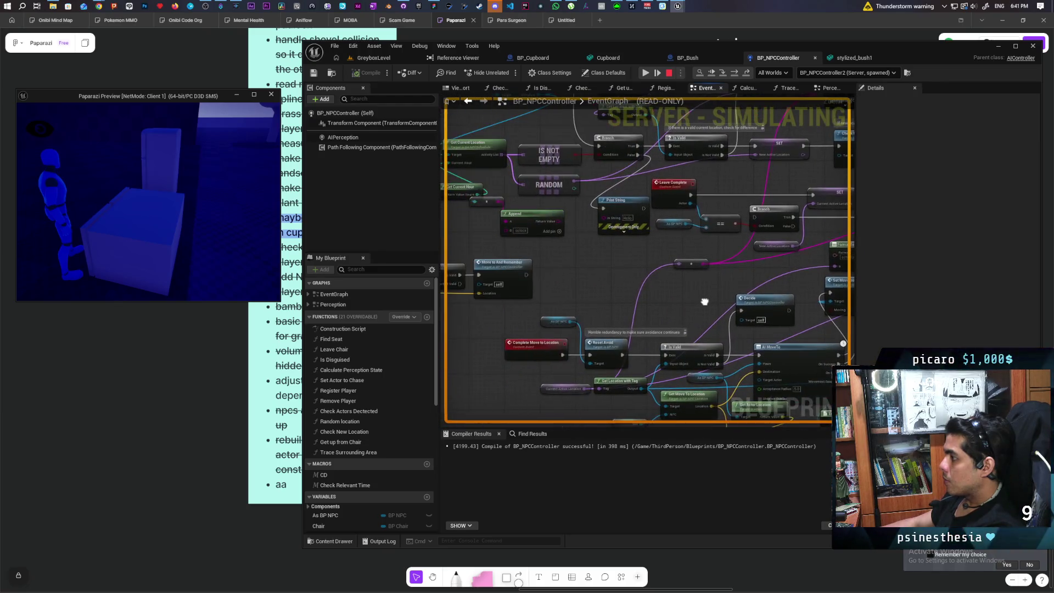
{"action": "mouse_move", "coordinate": [704, 302]}
{"action": "left_mouse_down"}
{"action": "mouse_move", "coordinate": [600, 301]}
{"action": "mouse_move", "coordinate": [558, 275]}
{"action": "mouse_move", "coordinate": [660, 233]}
{"action": "left_mouse_up"}
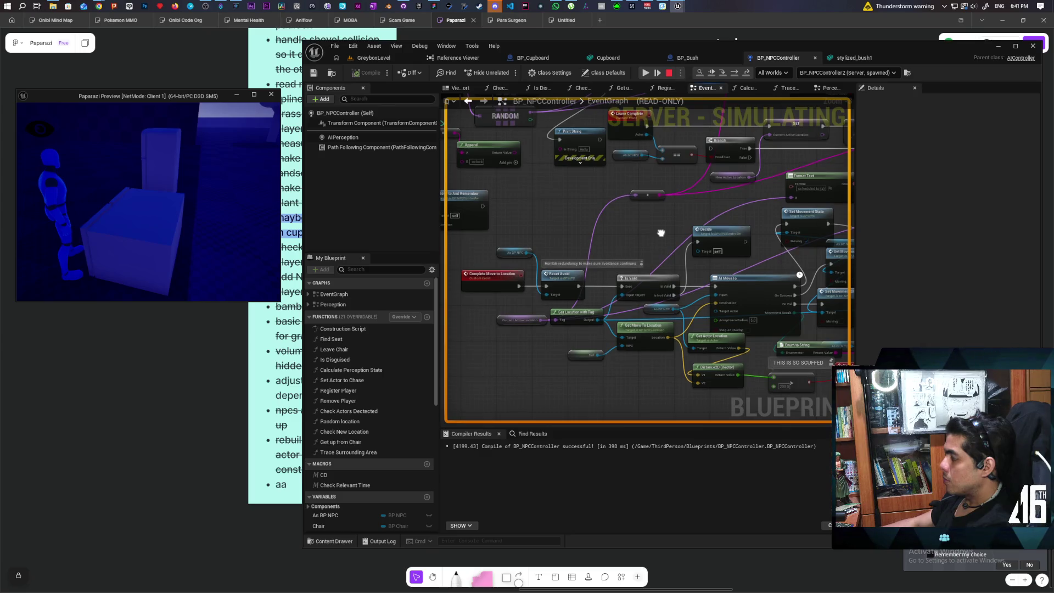
{"action": "left_click", "coordinate": [669, 73]}
{"action": "right_click", "coordinate": [491, 276]}
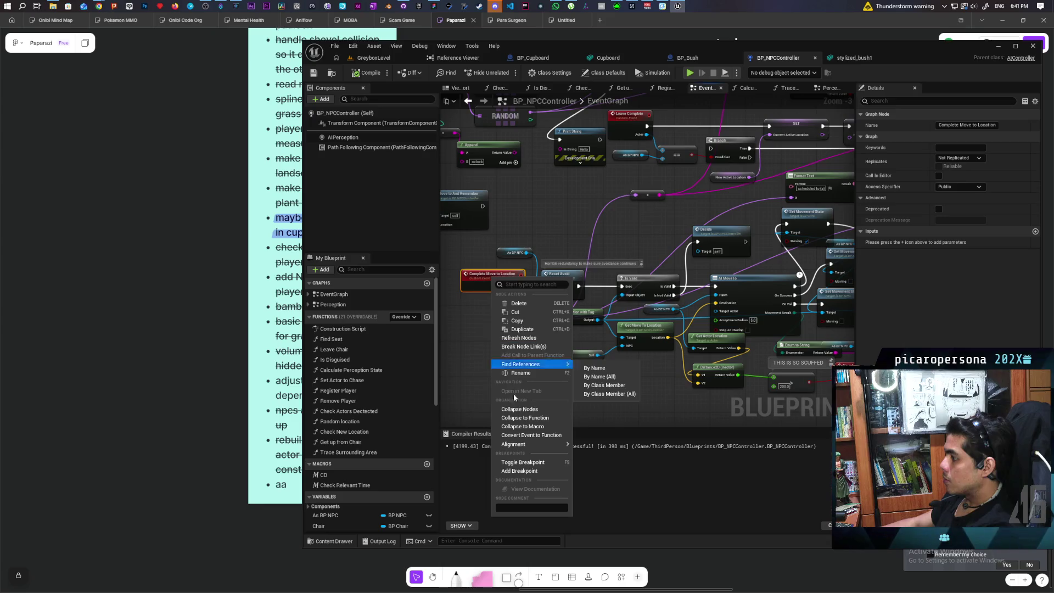
{"action": "left_click", "coordinate": [493, 376]}
{"action": "scroll", "coordinate": [493, 376], "scroll_direction": "down", "scroll_amount": 4}
{"action": "scroll", "coordinate": [545, 360], "scroll_direction": "up", "scroll_amount": 4}
{"action": "mouse_move", "coordinate": [569, 360]}
{"action": "left_mouse_down"}
{"action": "mouse_move", "coordinate": [530, 400]}
{"action": "mouse_move", "coordinate": [740, 381]}
{"action": "mouse_move", "coordinate": [480, 428]}
{"action": "mouse_move", "coordinate": [678, 423]}
{"action": "left_mouse_up"}
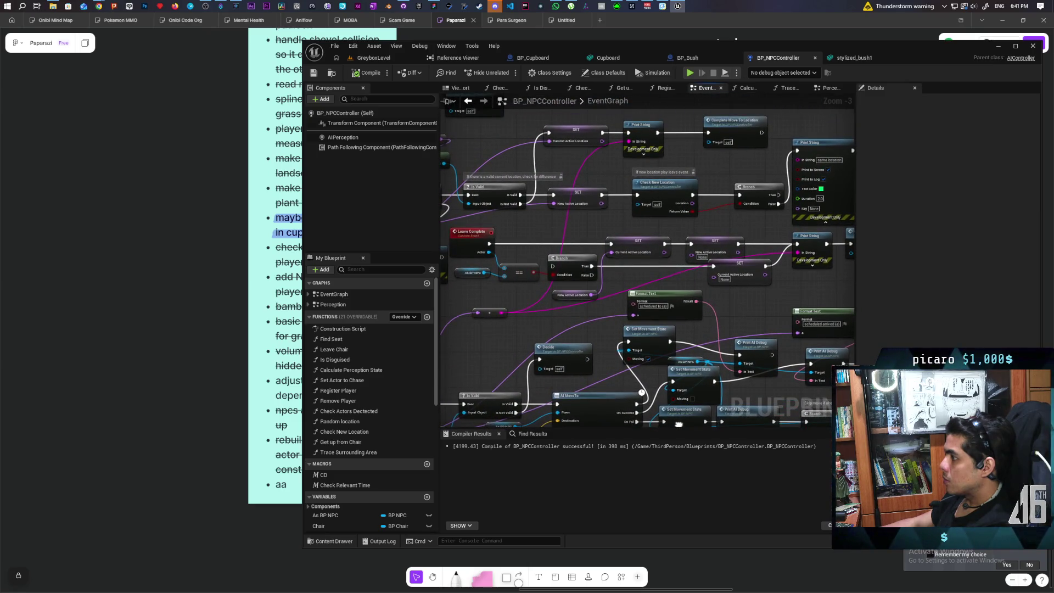
{"action": "mouse_move", "coordinate": [679, 424]}
{"action": "left_mouse_down"}
{"action": "mouse_move", "coordinate": [714, 421]}
{"action": "mouse_move", "coordinate": [626, 406]}
{"action": "mouse_move", "coordinate": [766, 434]}
{"action": "mouse_move", "coordinate": [662, 421]}
{"action": "mouse_move", "coordinate": [625, 370]}
{"action": "left_mouse_up"}
{"action": "left_click_drag", "start_coordinate": [724, 249], "coordinate": [802, 242]}
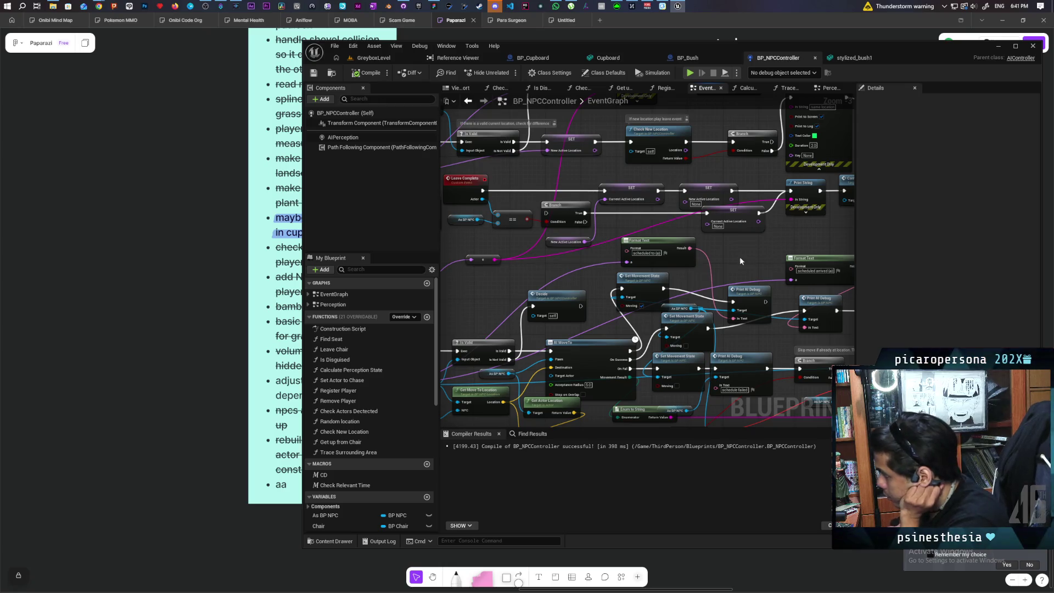
{"action": "scroll", "coordinate": [739, 261], "scroll_direction": "down", "scroll_amount": 3}
{"action": "scroll", "coordinate": [564, 289], "scroll_direction": "up", "scroll_amount": 2}
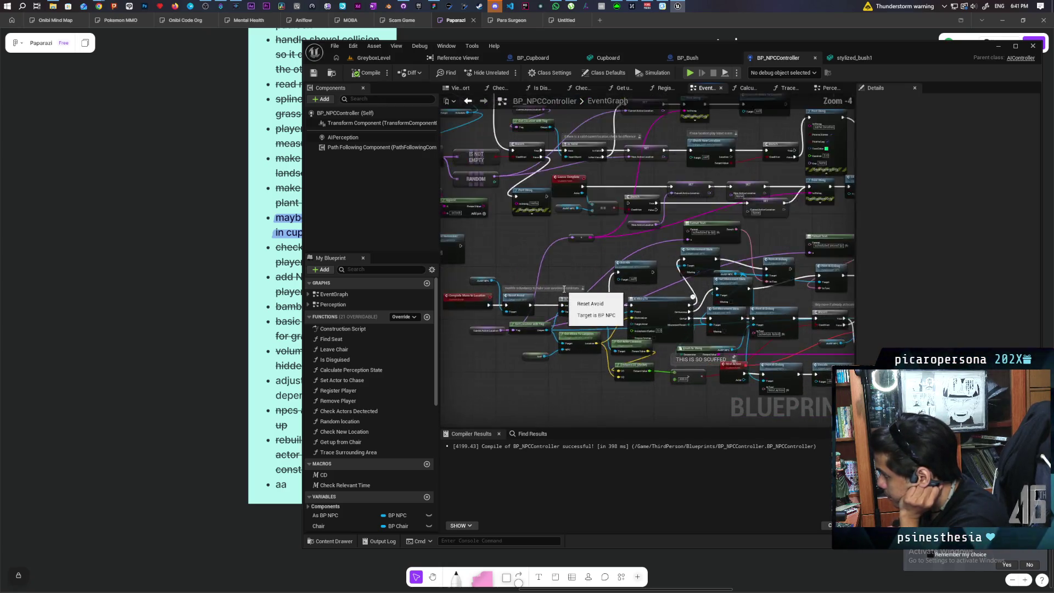
{"action": "scroll", "coordinate": [564, 289], "scroll_direction": "up", "scroll_amount": 2}
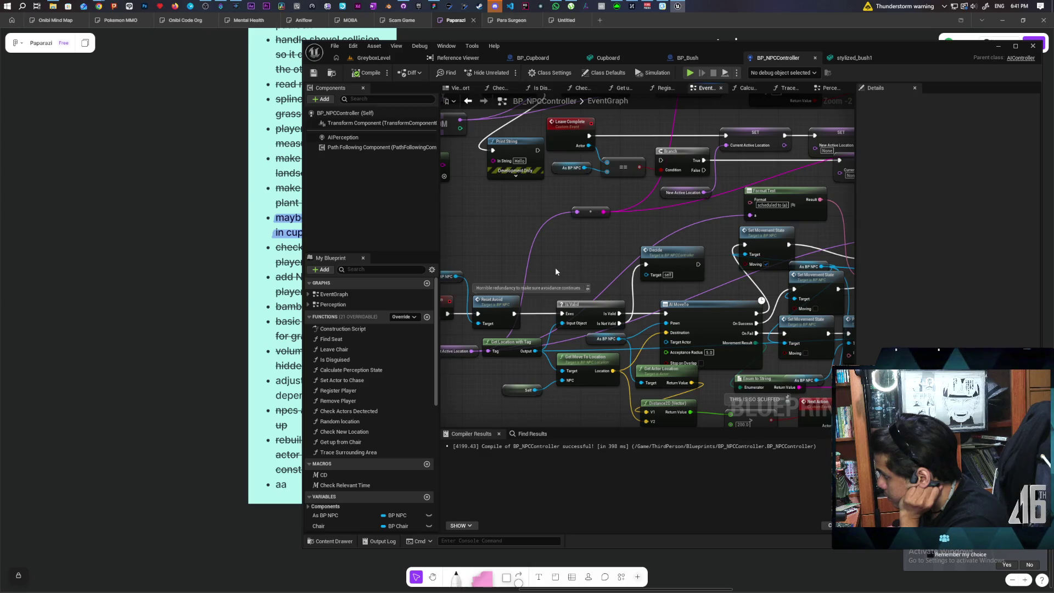
{"action": "left_click_drag", "start_coordinate": [555, 266], "coordinate": [604, 263]}
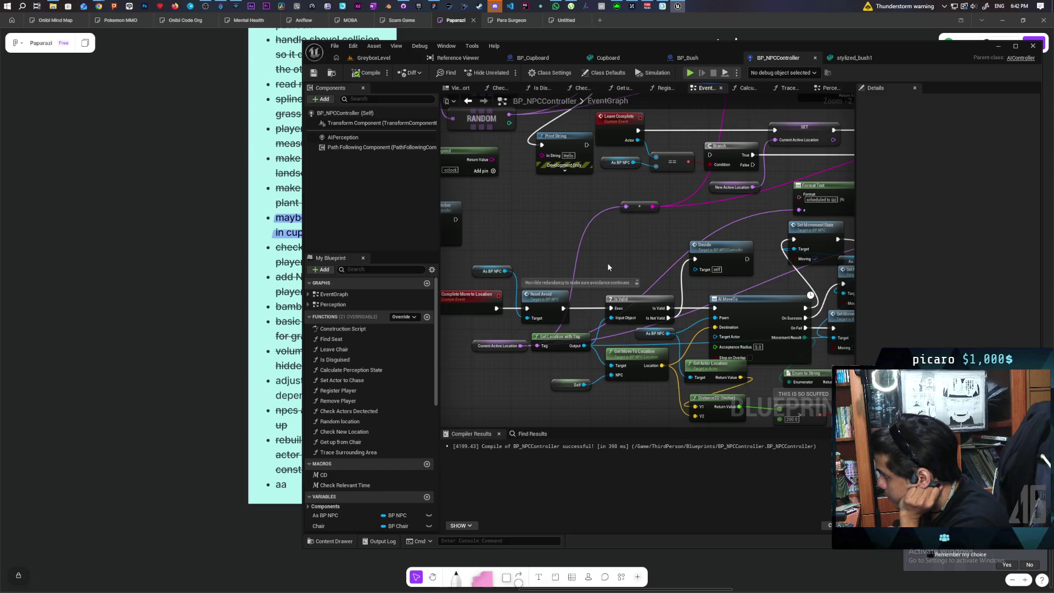
{"action": "left_click_drag", "start_coordinate": [607, 262], "coordinate": [699, 251]}
{"action": "mouse_move", "coordinate": [603, 303]}
{"action": "left_mouse_down"}
{"action": "mouse_move", "coordinate": [541, 250]}
{"action": "mouse_move", "coordinate": [662, 312]}
{"action": "mouse_move", "coordinate": [587, 290]}
{"action": "left_mouse_up"}
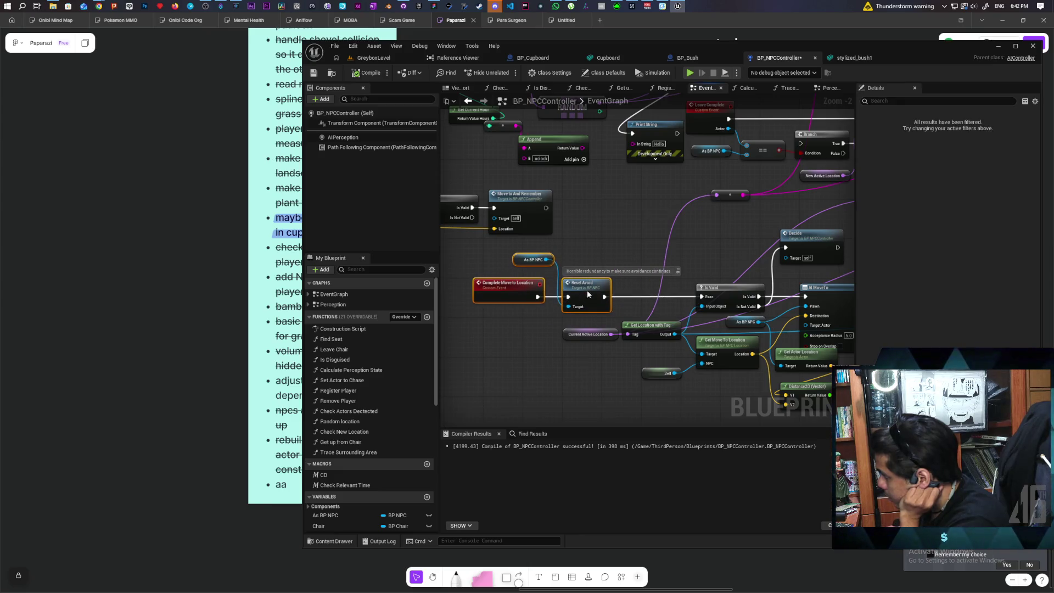
{"action": "left_click", "coordinate": [616, 239]}
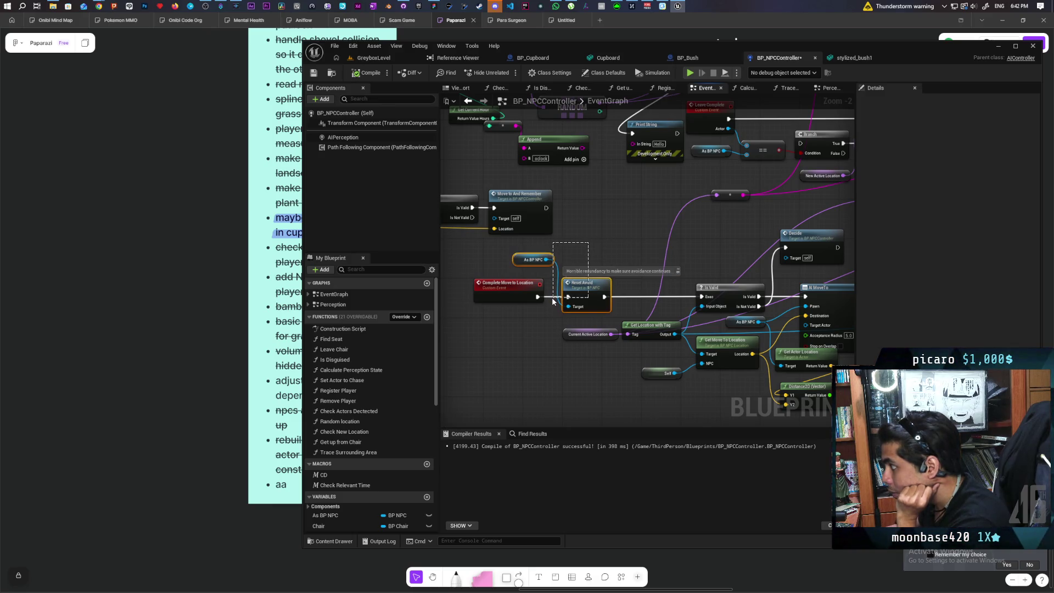
{"action": "mouse_move", "coordinate": [517, 331]}
{"action": "left_mouse_down"}
{"action": "mouse_move", "coordinate": [566, 302]}
{"action": "mouse_move", "coordinate": [519, 304]}
{"action": "left_mouse_up"}
{"action": "left_click", "coordinate": [519, 328]}
{"action": "left_click_drag", "start_coordinate": [657, 249], "coordinate": [619, 246]}
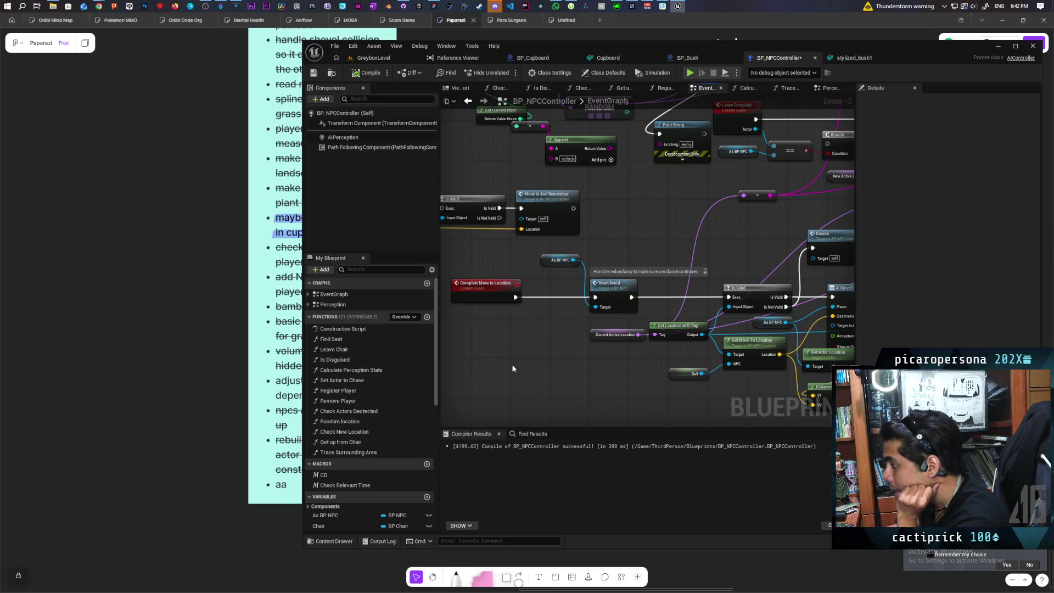
{"action": "scroll", "coordinate": [525, 353], "scroll_direction": "down", "scroll_amount": 6}
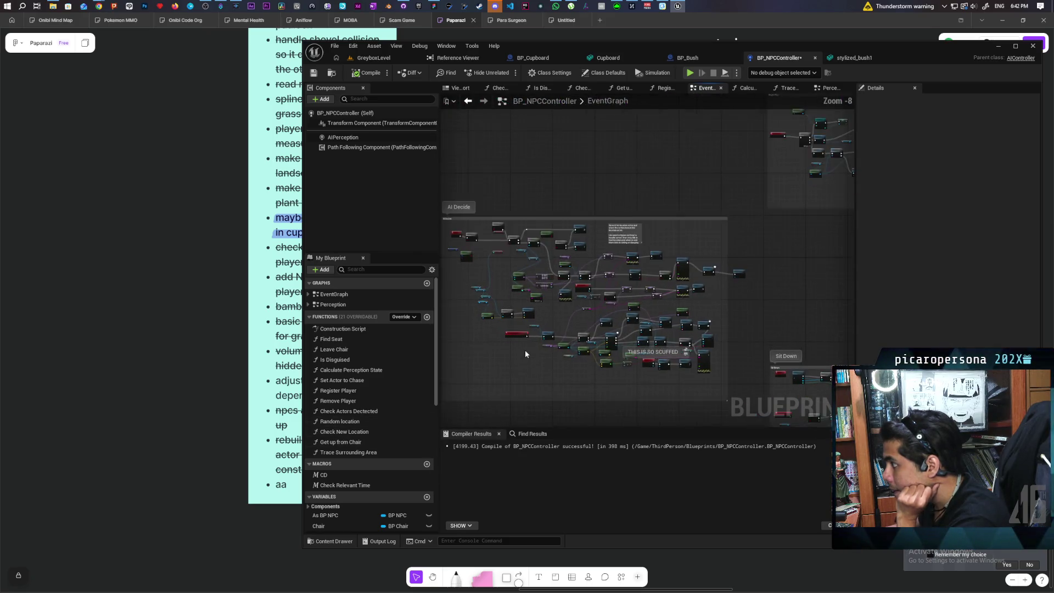
- Place the Branch beside Complete Move to Location, with Has Tag below, and recompile with F7
{"action": "scroll", "coordinate": [601, 328], "scroll_direction": "up", "scroll_amount": 6}
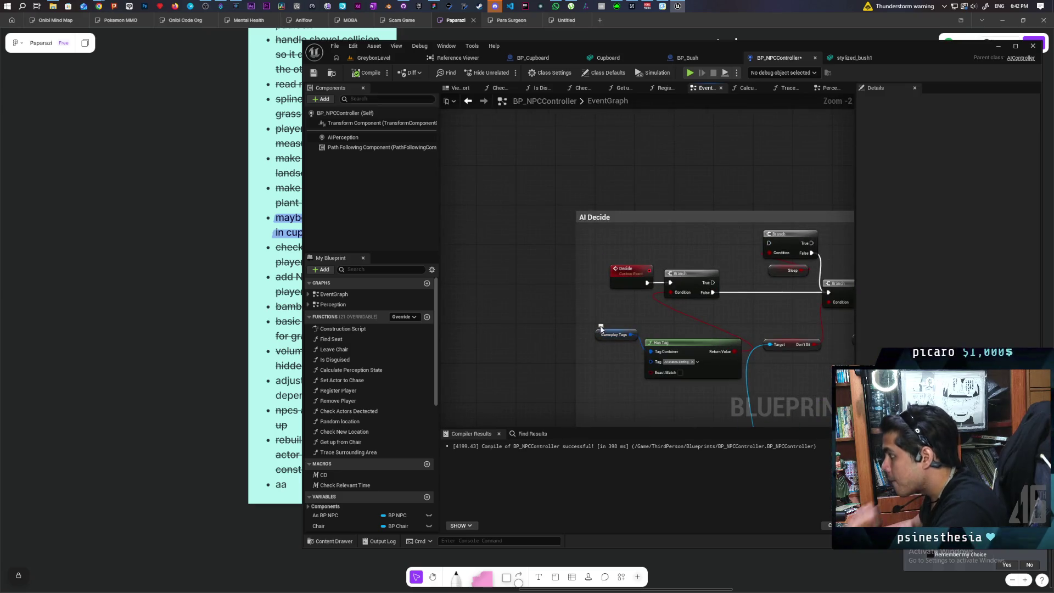
{"action": "left_click_drag", "start_coordinate": [684, 355], "coordinate": [683, 351]}
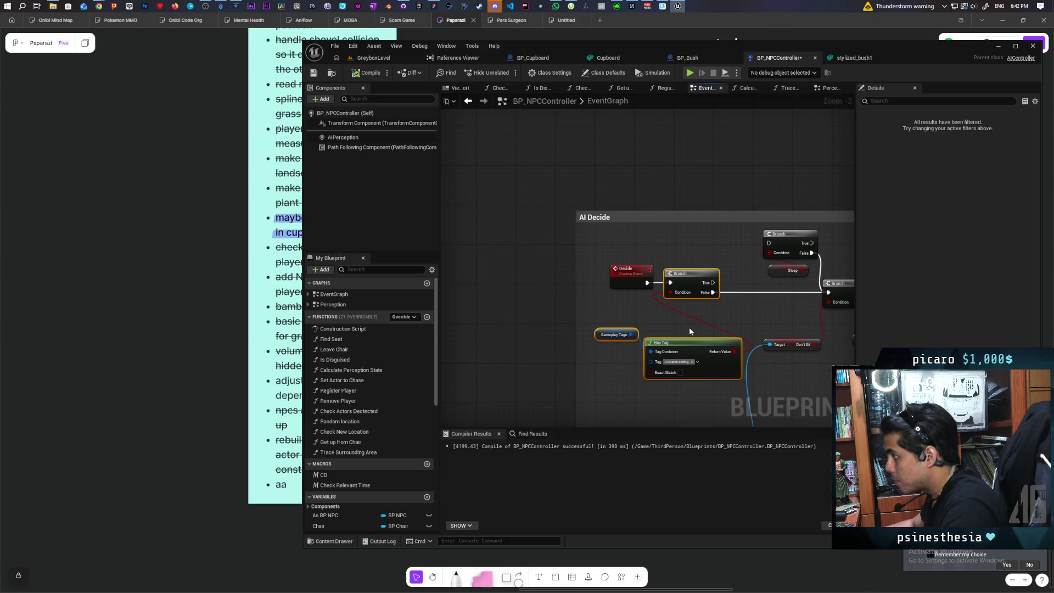
{"action": "scroll", "coordinate": [690, 327], "scroll_direction": "down", "scroll_amount": 2}
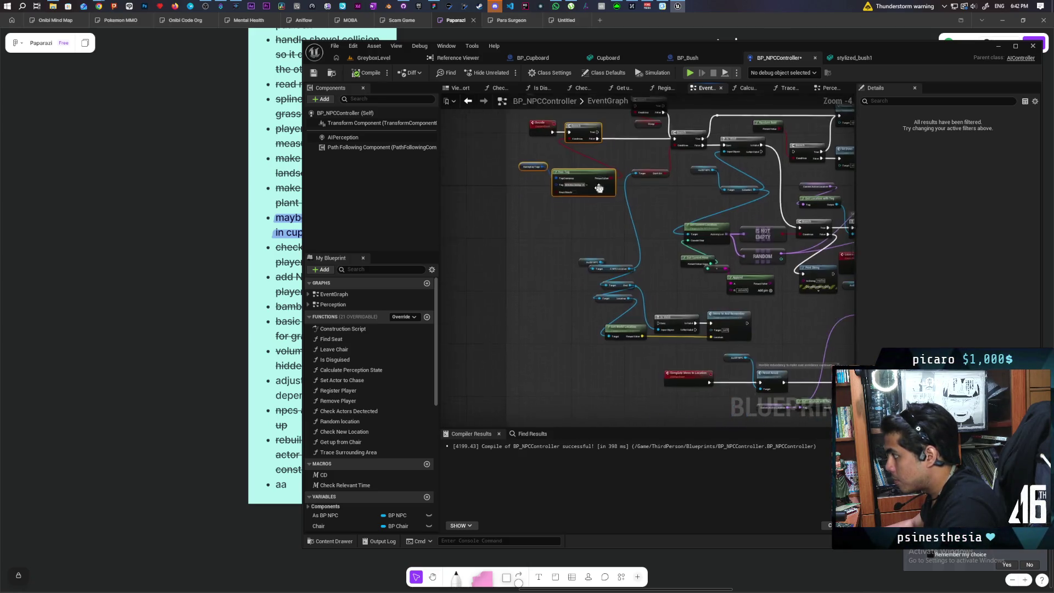
{"action": "left_click_drag", "start_coordinate": [620, 204], "coordinate": [554, 328]}
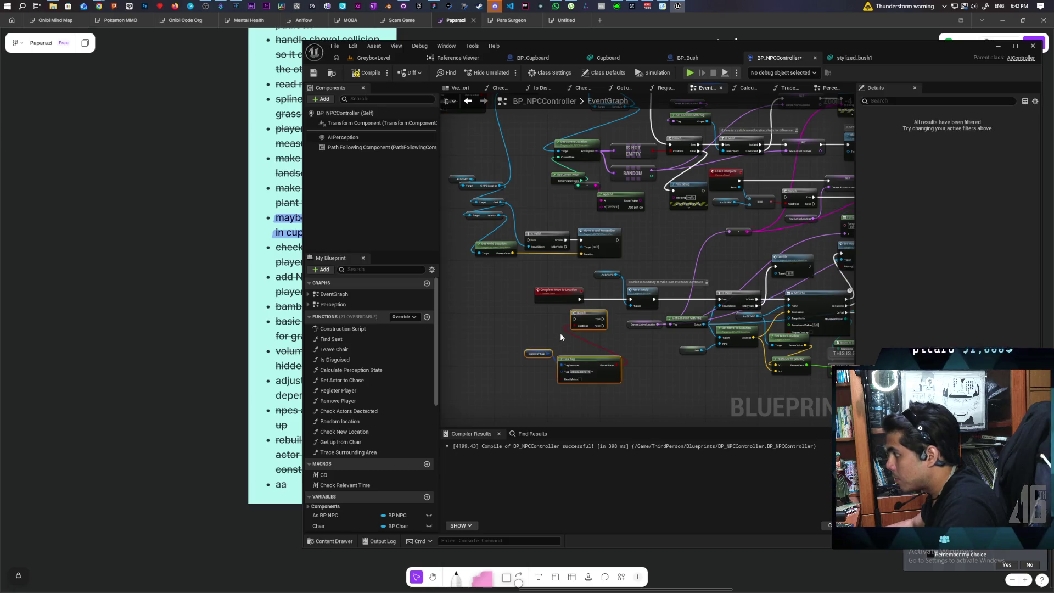
{"action": "scroll", "coordinate": [559, 333], "scroll_direction": "up", "scroll_amount": 2}
{"action": "left_click", "coordinate": [556, 279]}
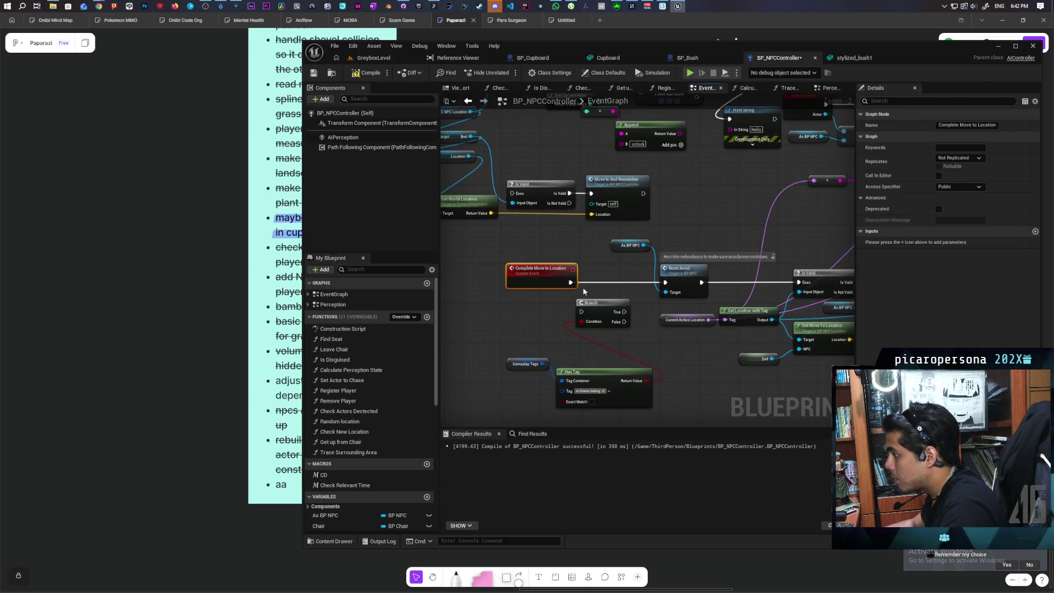
{"action": "mouse_move", "coordinate": [596, 318]}
{"action": "left_mouse_down"}
{"action": "mouse_move", "coordinate": [606, 289]}
{"action": "mouse_move", "coordinate": [677, 285]}
{"action": "mouse_move", "coordinate": [635, 295]}
{"action": "mouse_move", "coordinate": [661, 290]}
{"action": "left_mouse_up"}
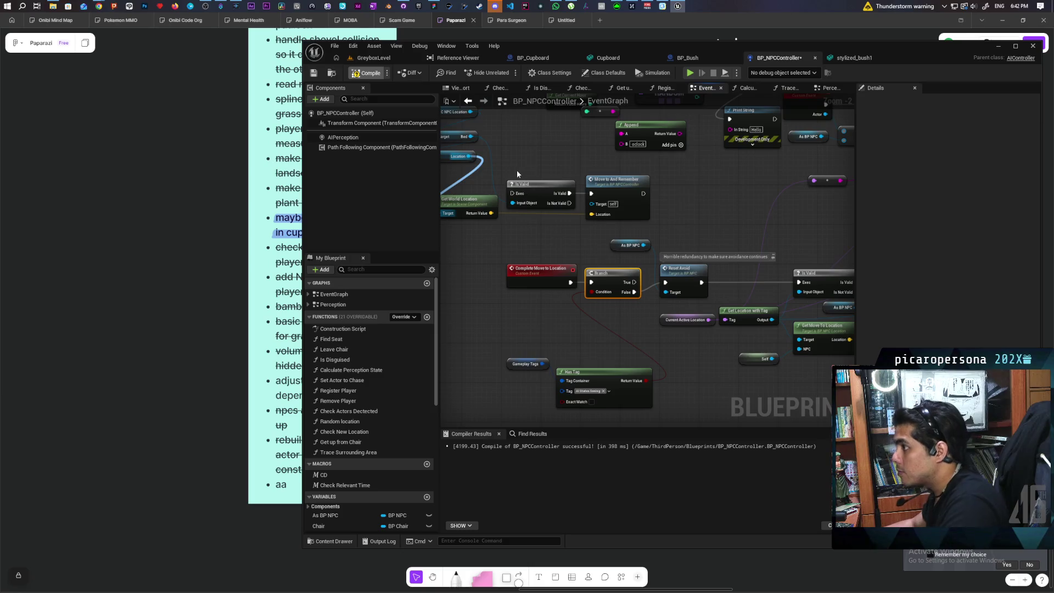
{"action": "key", "text": "F7"}
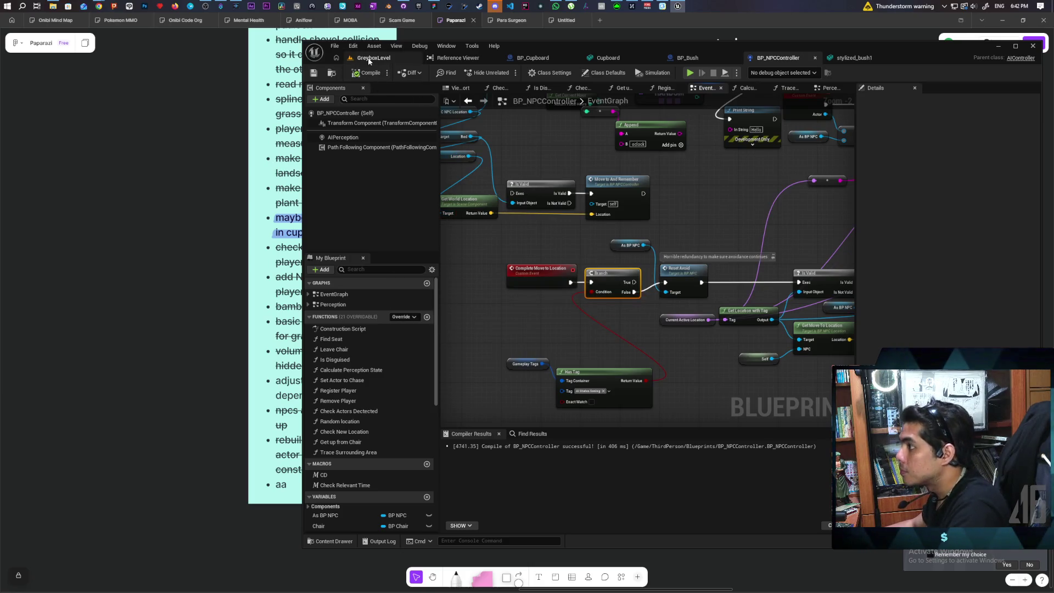
- Start a GreyboxLevel play test so it stops at the Trace Surrounding Area breakpoint
{"action": "left_click", "coordinate": [369, 59]}
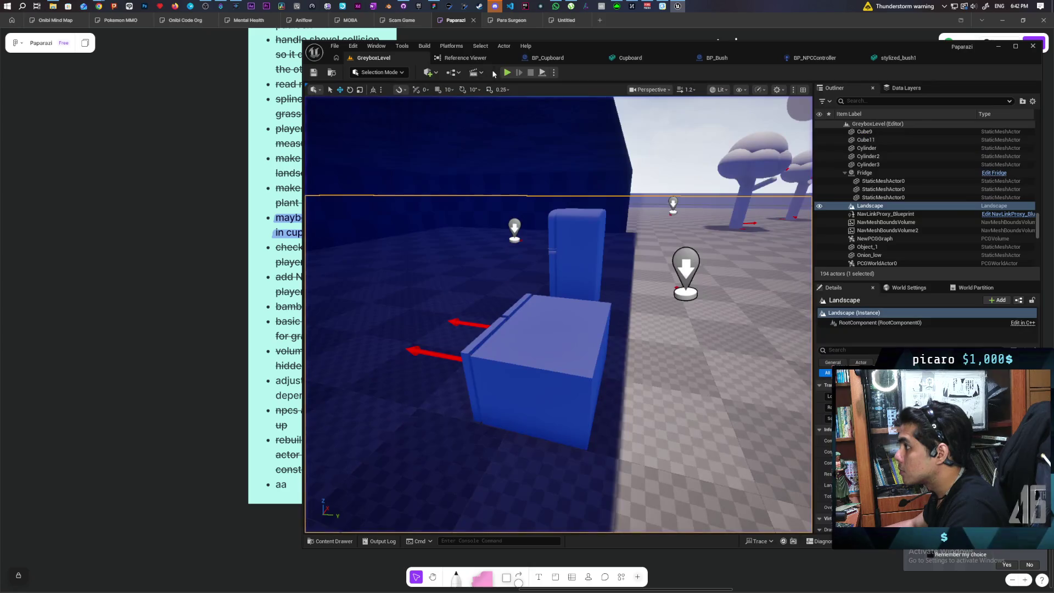
{"action": "left_click", "coordinate": [509, 73]}
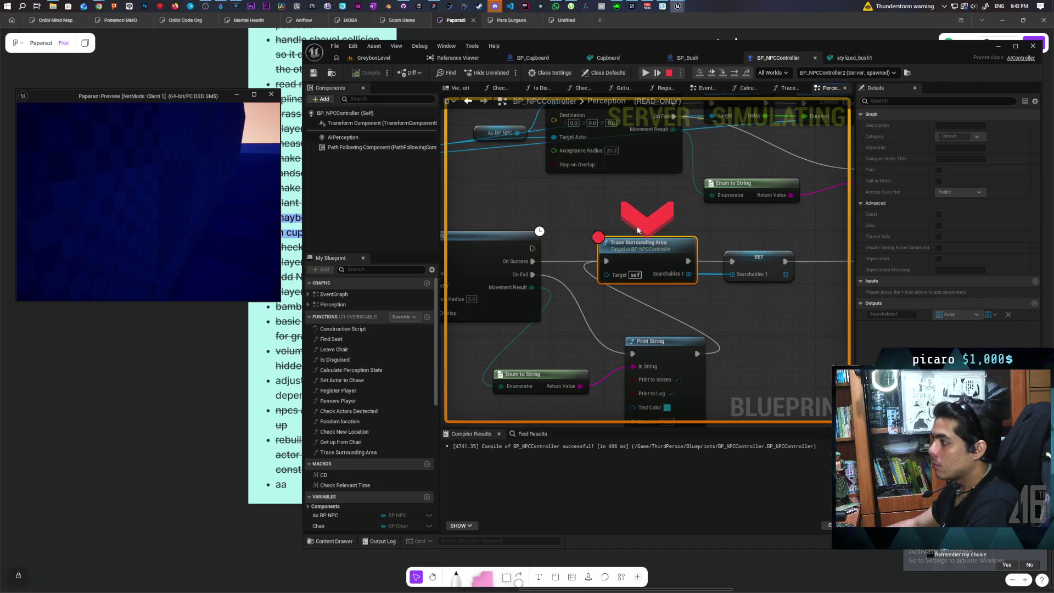
- Resume, then step through SET and into Search until execution reaches AI MoveTo
{"action": "left_click", "coordinate": [657, 69]}
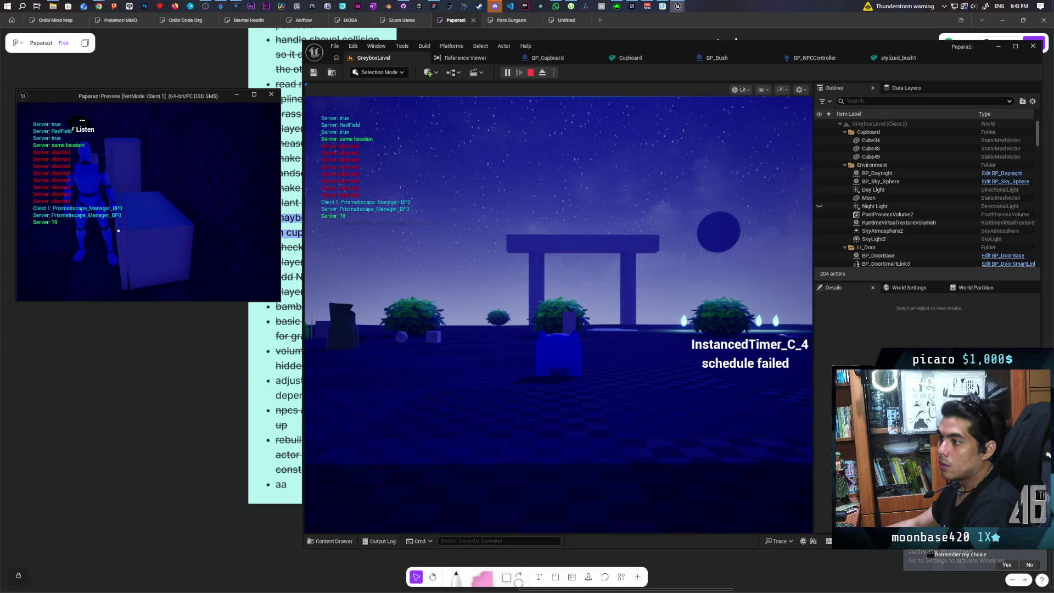
{"action": "left_click", "coordinate": [815, 57]}
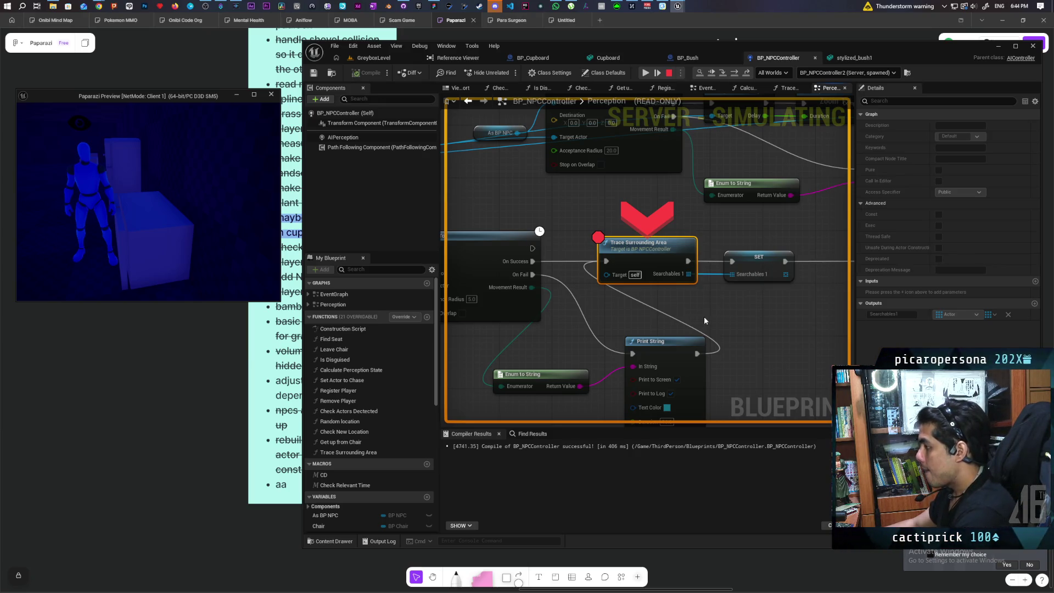
{"action": "key", "text": "F10"}
{"action": "mouse_move", "coordinate": [572, 267]}
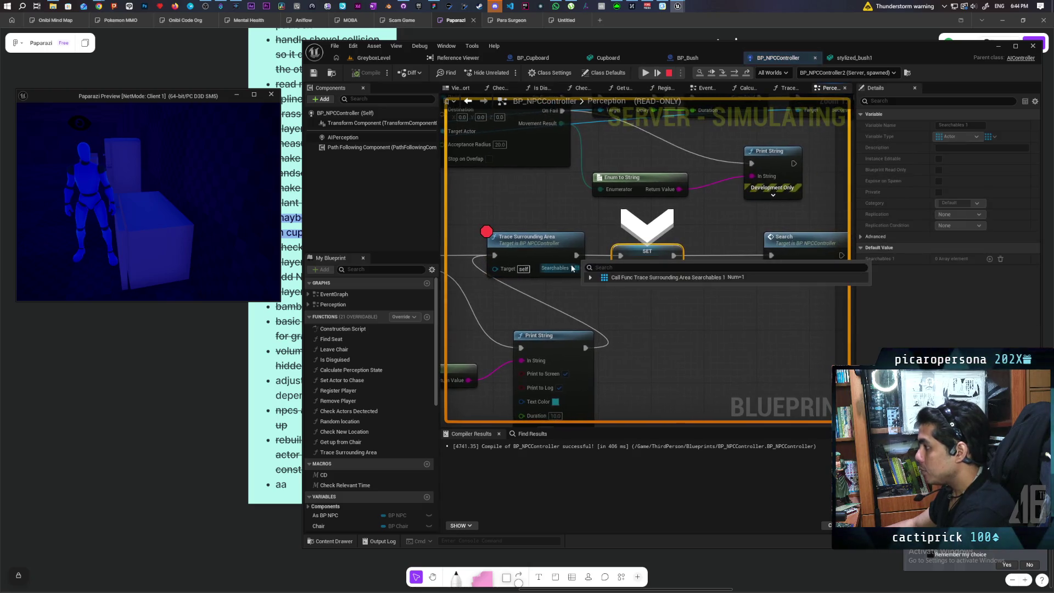
{"action": "key", "text": "F10"}
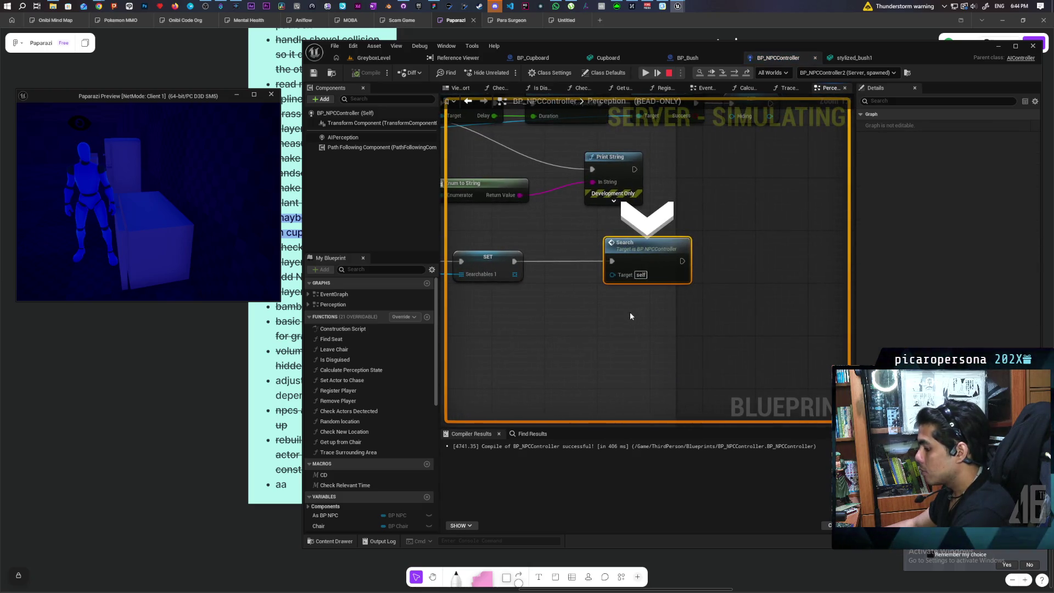
{"action": "key", "text": "F11"}
{"action": "key", "text": "F10"}
{"action": "mouse_move", "coordinate": [591, 344]}
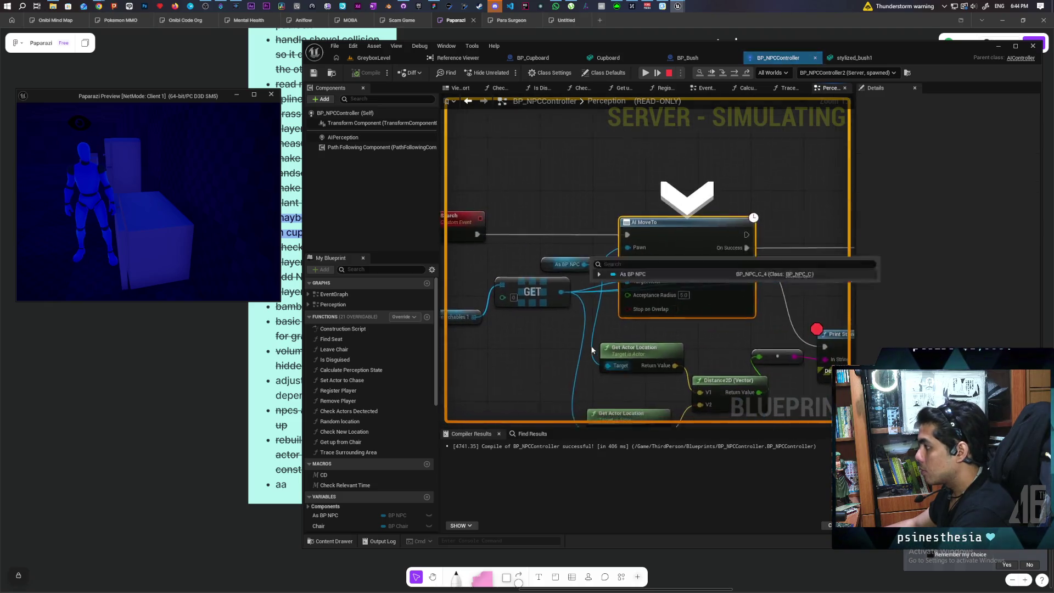
{"action": "mouse_move", "coordinate": [520, 283]}
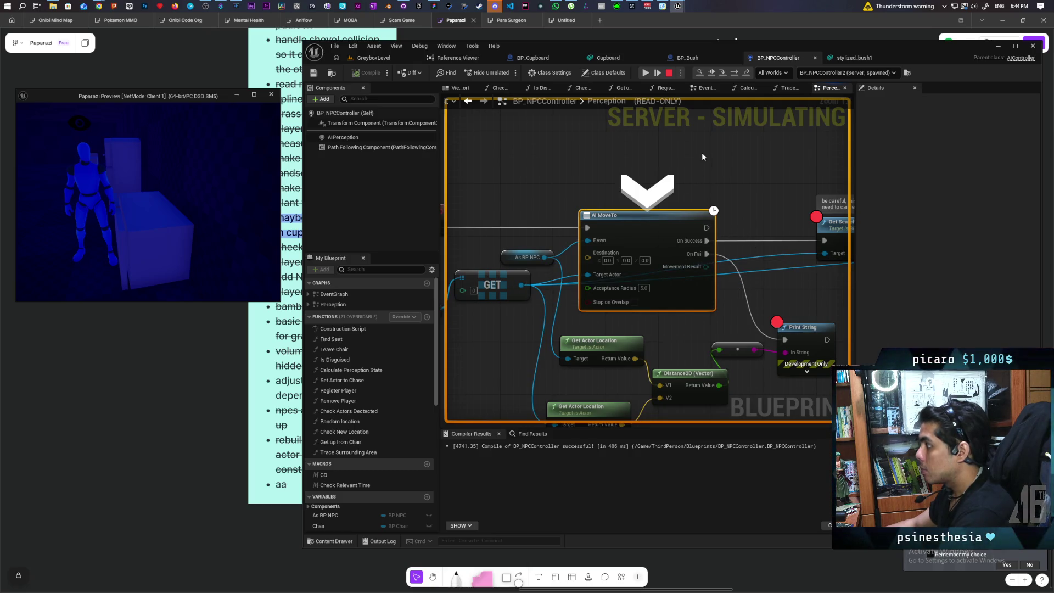
- Resume, hide beside the blue cupboard, then step through Search to AI MoveTo again
{"action": "left_click", "coordinate": [713, 72]}
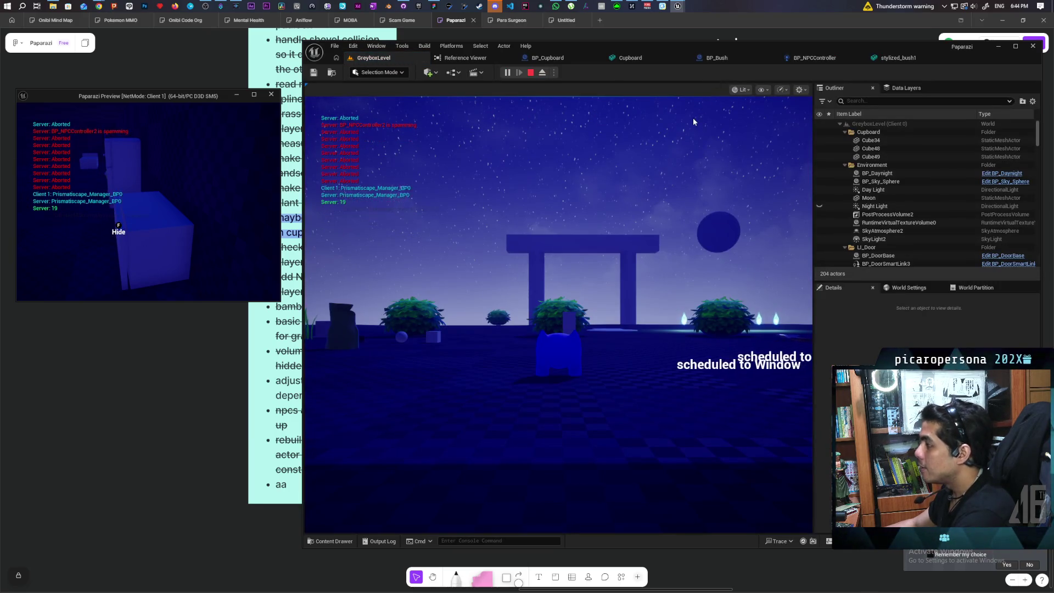
{"action": "key", "text": "f"}
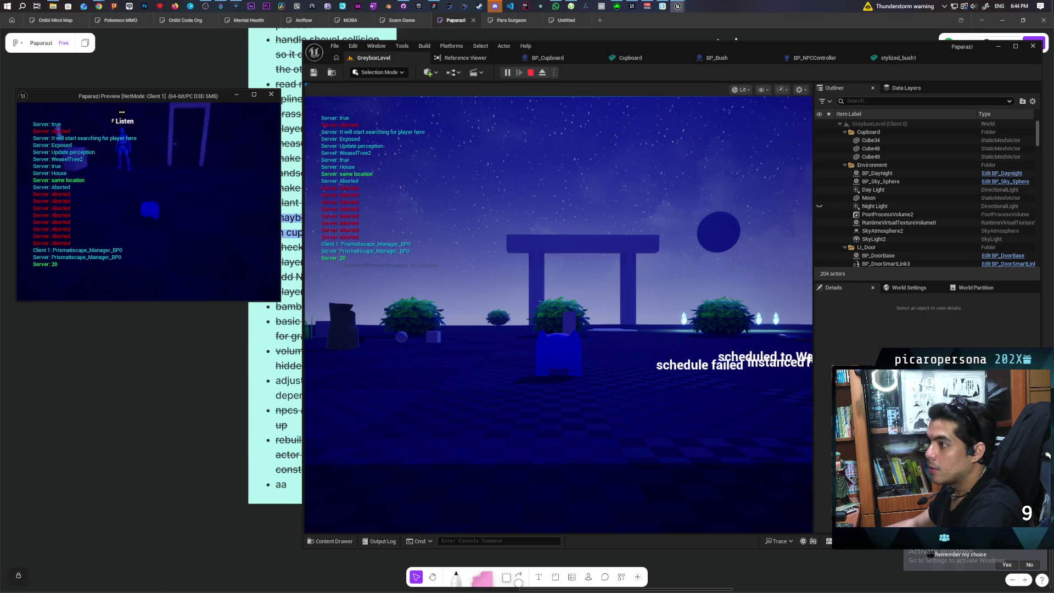
{"action": "key", "text": "w"}
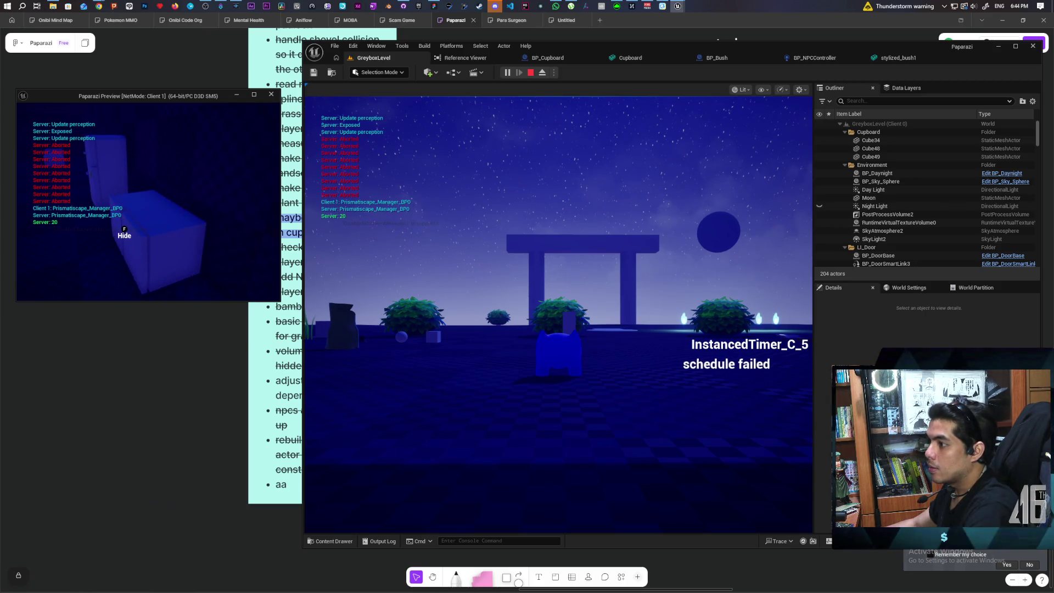
{"action": "key", "text": "f"}
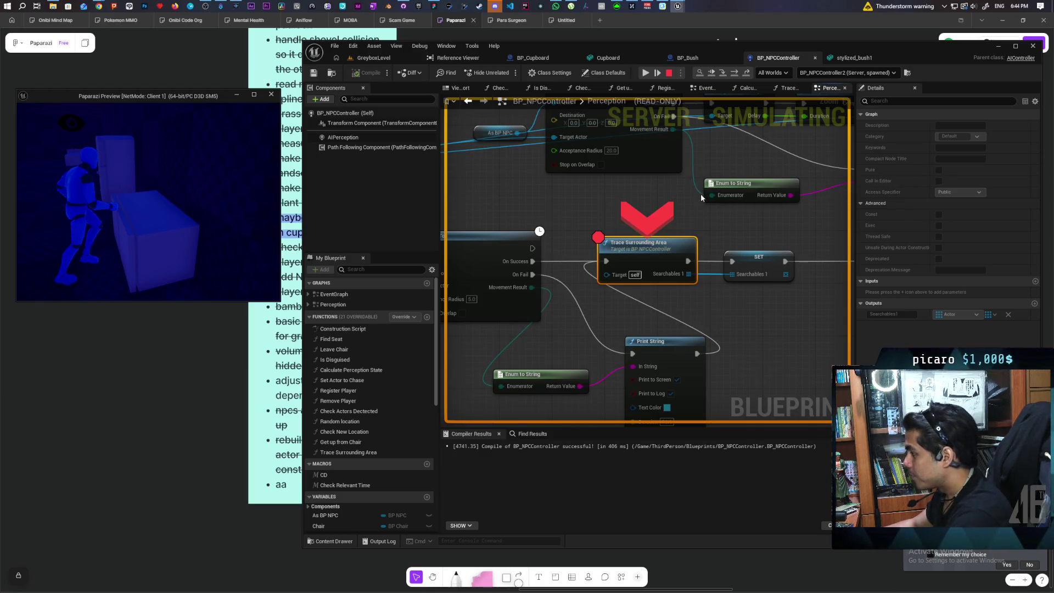
{"action": "key", "text": "F10"}
{"action": "key", "text": "F10"}
{"action": "key", "text": "F10"}
{"action": "key", "text": "F10"}
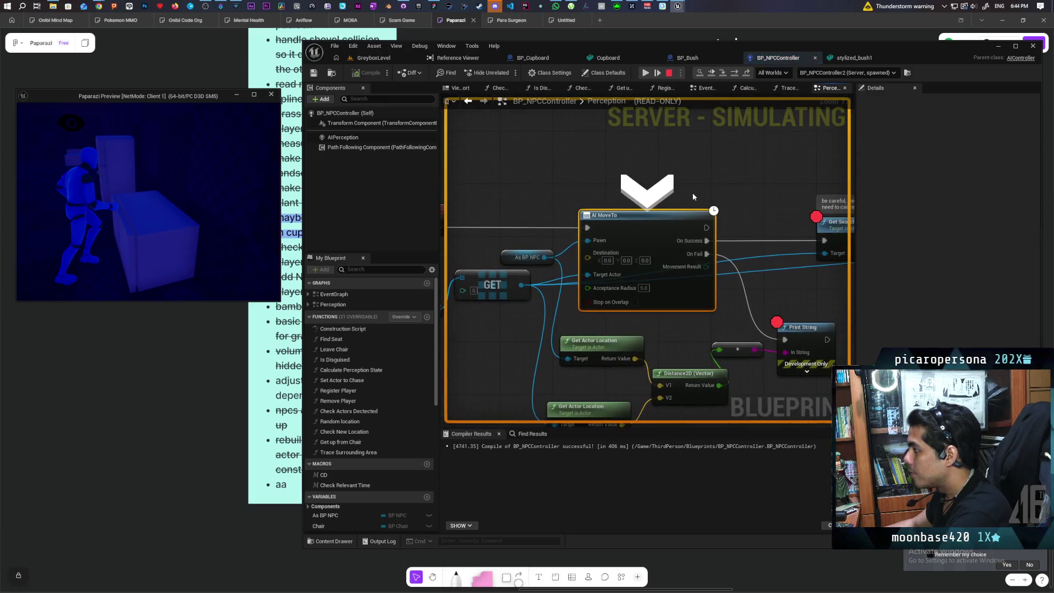
{"action": "key", "text": "F10"}
{"action": "mouse_move", "coordinate": [665, 232]}
{"action": "left_mouse_down"}
{"action": "mouse_move", "coordinate": [738, 224]}
{"action": "mouse_move", "coordinate": [736, 237]}
{"action": "mouse_move", "coordinate": [567, 242]}
{"action": "mouse_move", "coordinate": [581, 230]}
{"action": "mouse_move", "coordinate": [555, 221]}
{"action": "left_mouse_up"}
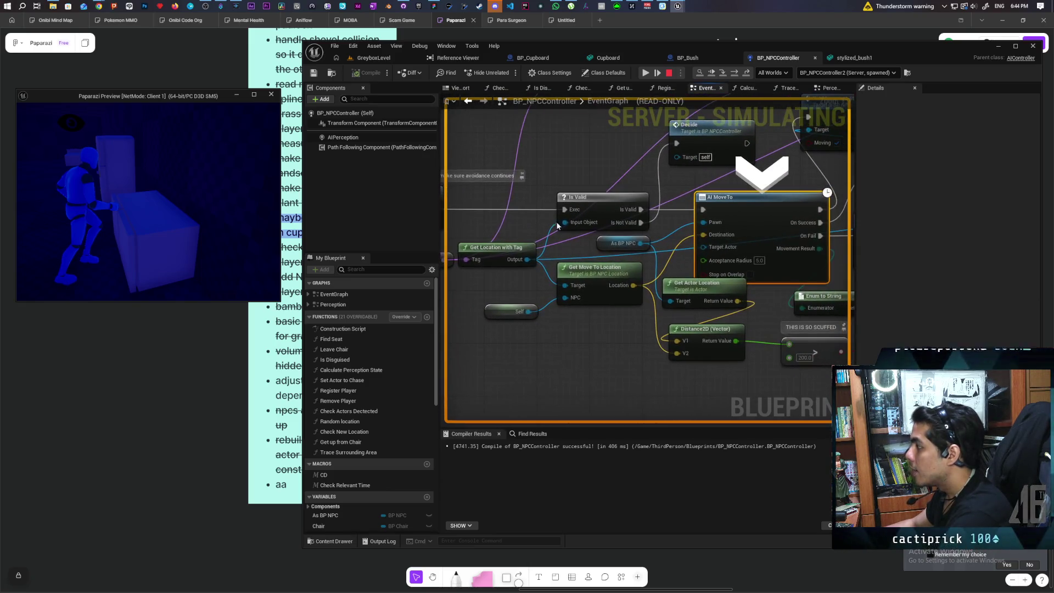
{"action": "mouse_move", "coordinate": [768, 231]}
{"action": "left_mouse_down"}
{"action": "mouse_move", "coordinate": [685, 237]}
{"action": "mouse_move", "coordinate": [736, 265]}
{"action": "mouse_move", "coordinate": [802, 265]}
{"action": "mouse_move", "coordinate": [659, 245]}
{"action": "left_mouse_up"}
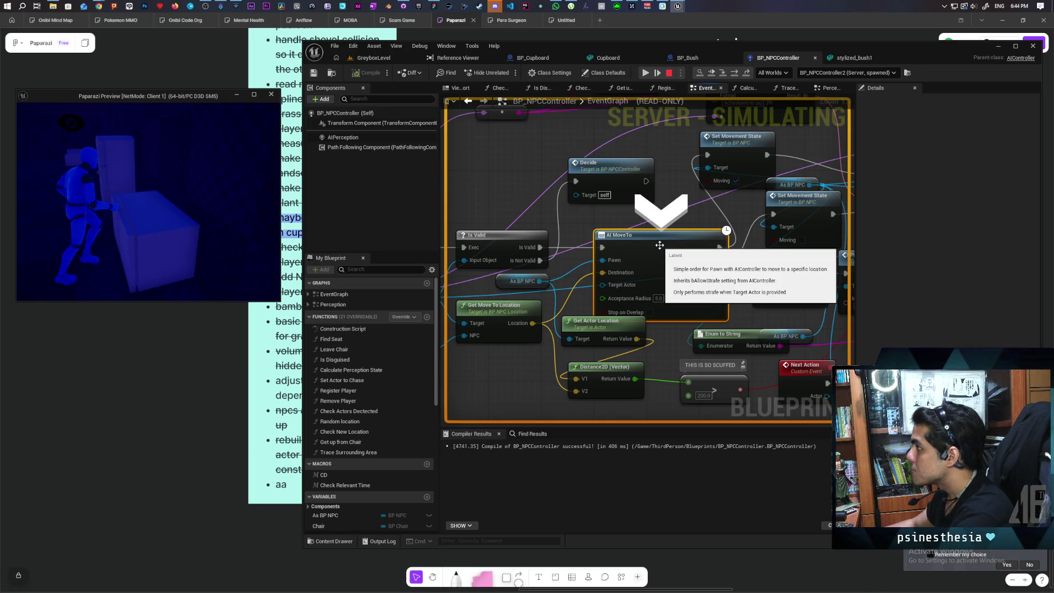
{"action": "scroll", "coordinate": [656, 255], "scroll_direction": "down", "scroll_amount": 2}
{"action": "mouse_move", "coordinate": [655, 257]}
{"action": "left_mouse_down"}
{"action": "mouse_move", "coordinate": [775, 251]}
{"action": "mouse_move", "coordinate": [712, 250]}
{"action": "left_mouse_up"}
{"action": "mouse_move", "coordinate": [761, 267]}
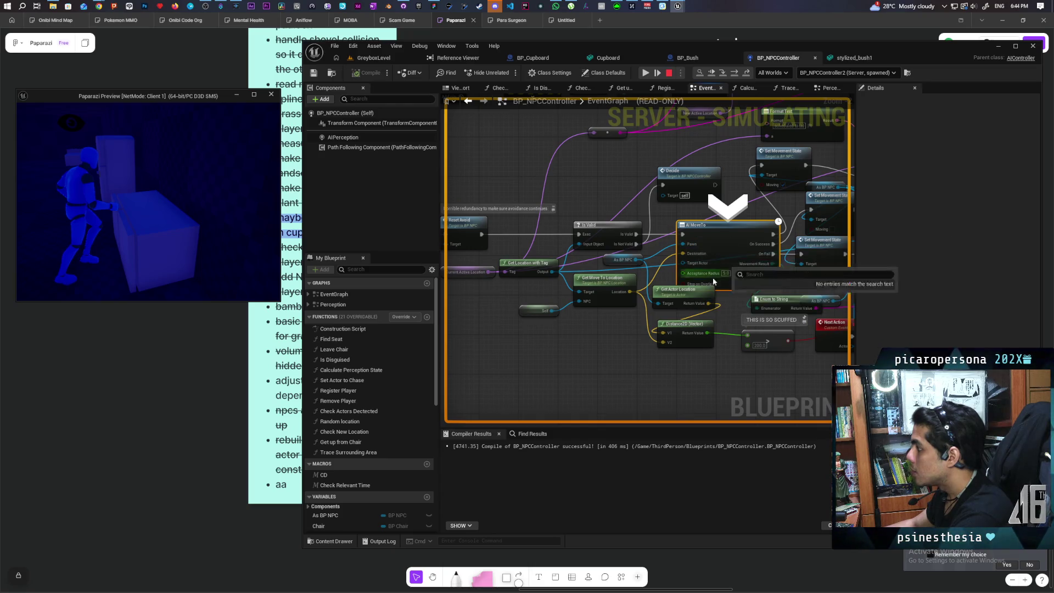
{"action": "mouse_move", "coordinate": [666, 292]}
{"action": "left_mouse_down"}
{"action": "mouse_move", "coordinate": [687, 269]}
{"action": "mouse_move", "coordinate": [744, 266]}
{"action": "mouse_move", "coordinate": [694, 256]}
{"action": "mouse_move", "coordinate": [635, 267]}
{"action": "mouse_move", "coordinate": [631, 338]}
{"action": "left_mouse_up"}
{"action": "mouse_move", "coordinate": [534, 316]}
{"action": "left_mouse_down"}
{"action": "mouse_move", "coordinate": [431, 306]}
{"action": "mouse_move", "coordinate": [514, 302]}
{"action": "mouse_move", "coordinate": [407, 298]}
{"action": "mouse_move", "coordinate": [573, 285]}
{"action": "mouse_move", "coordinate": [465, 276]}
{"action": "left_mouse_up"}
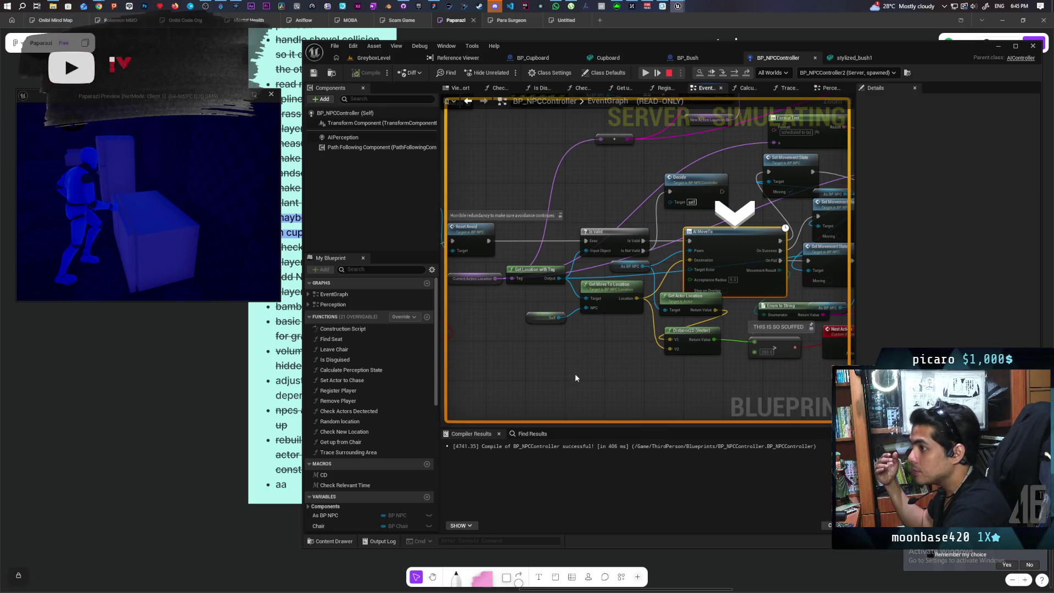
{"action": "scroll", "coordinate": [574, 373], "scroll_direction": "up", "scroll_amount": 4}
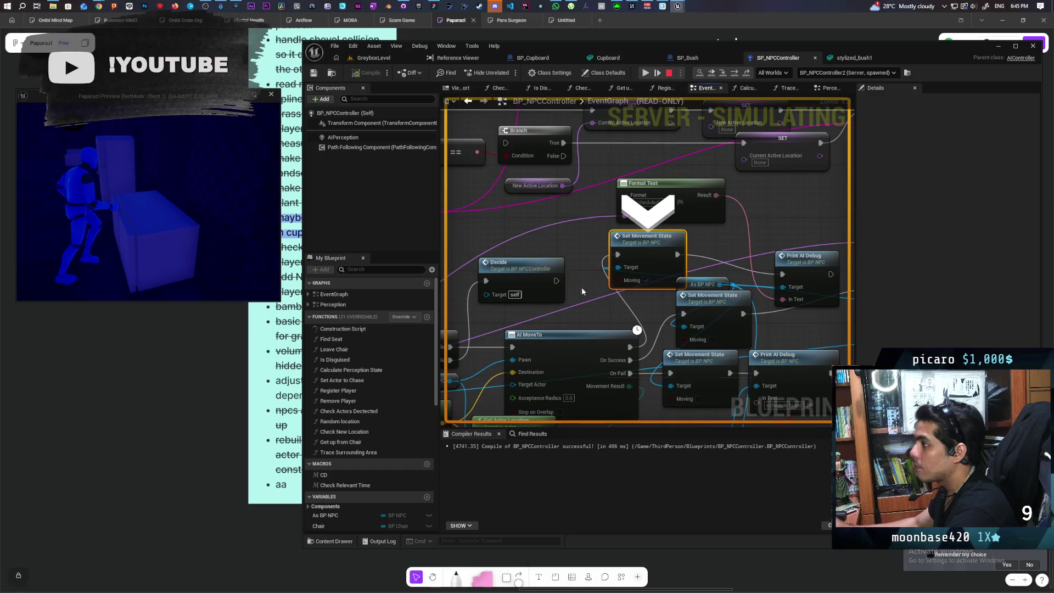
- Stop the play session and fly the GreyboxLevel camera to face the dark building
{"action": "left_click", "coordinate": [668, 74]}
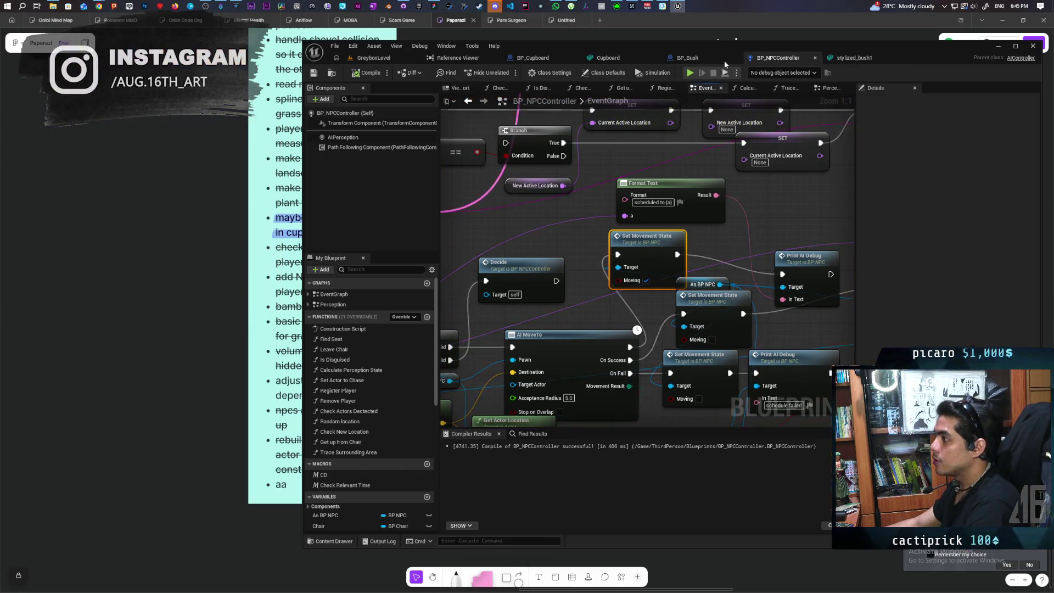
{"action": "left_click", "coordinate": [714, 58]}
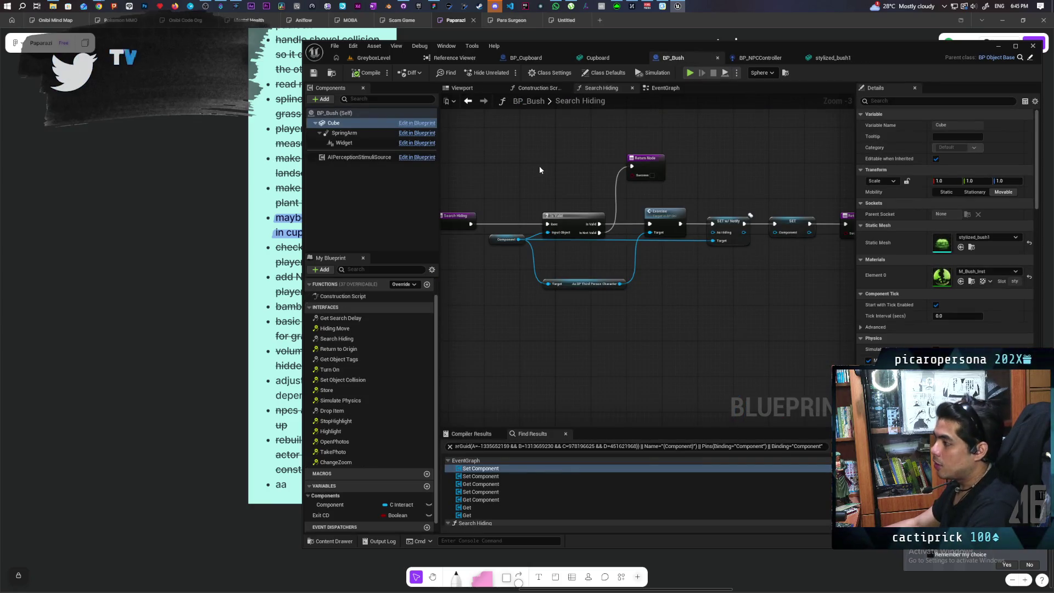
{"action": "left_click", "coordinate": [377, 58]}
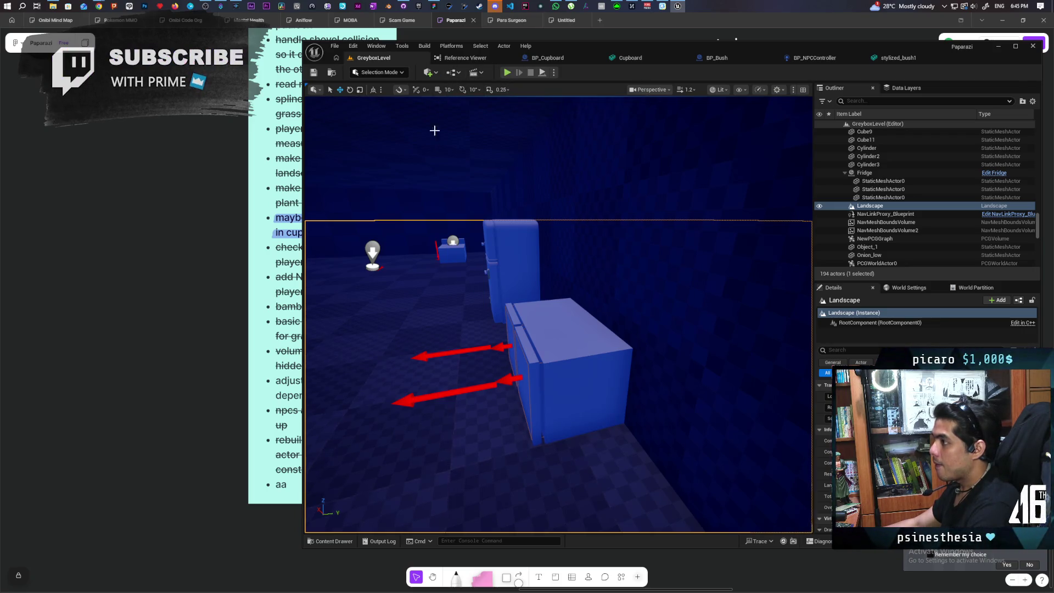
{"action": "mouse_move", "coordinate": [410, 141]}
{"action": "left_mouse_down"}
{"action": "mouse_move", "coordinate": [384, 126]}
{"action": "mouse_move", "coordinate": [373, 154]}
{"action": "mouse_move", "coordinate": [387, 173]}
{"action": "left_mouse_up"}
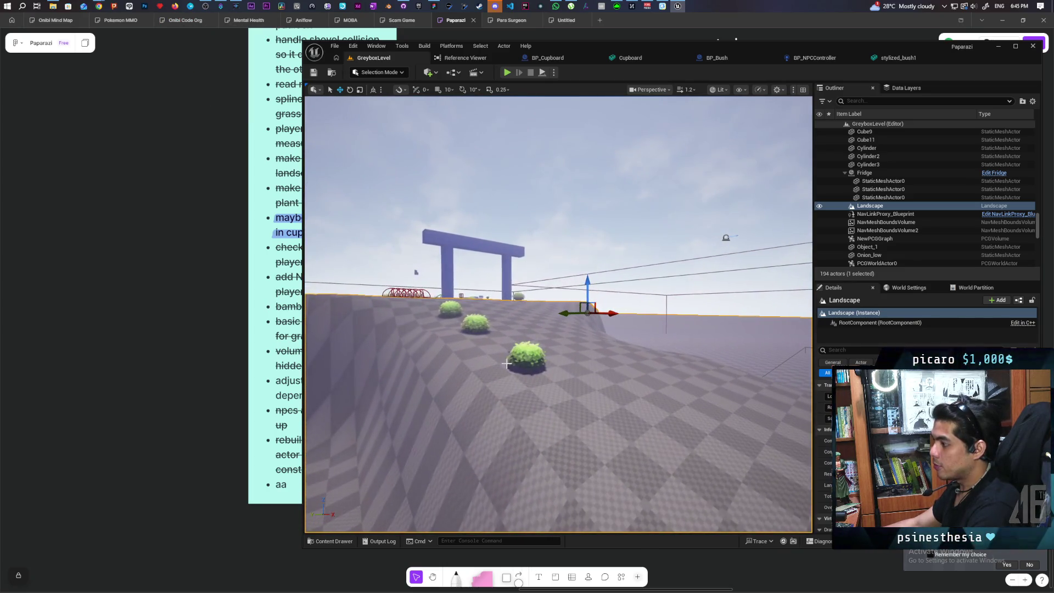
{"action": "left_click", "coordinate": [524, 357]}
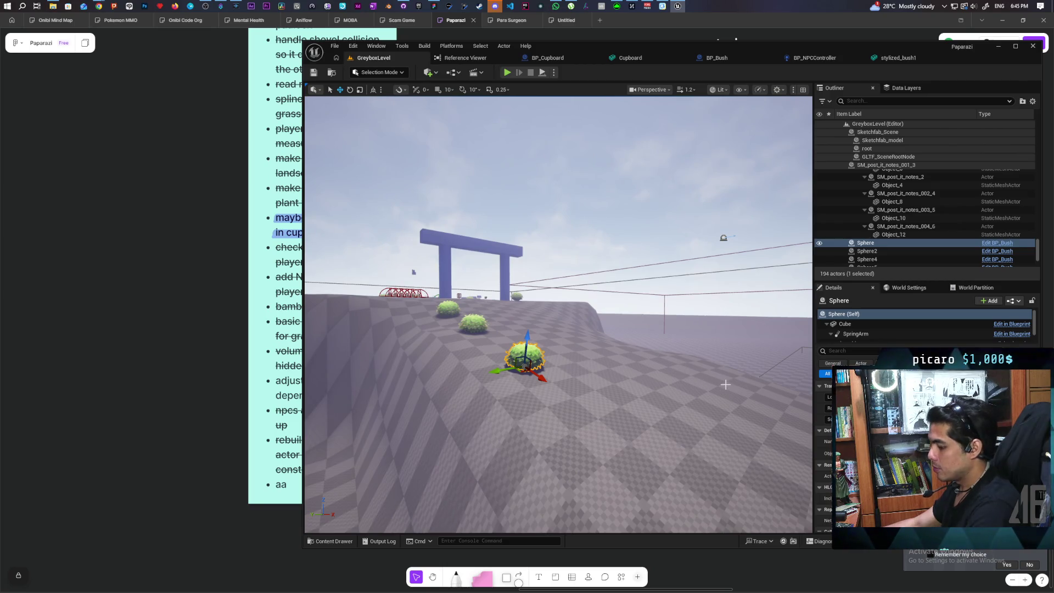
{"action": "key", "text": "ctrl+space"}
{"action": "left_click_drag", "start_coordinate": [611, 305], "coordinate": [611, 306]}
{"action": "left_click_drag", "start_coordinate": [352, 501], "coordinate": [352, 500]}
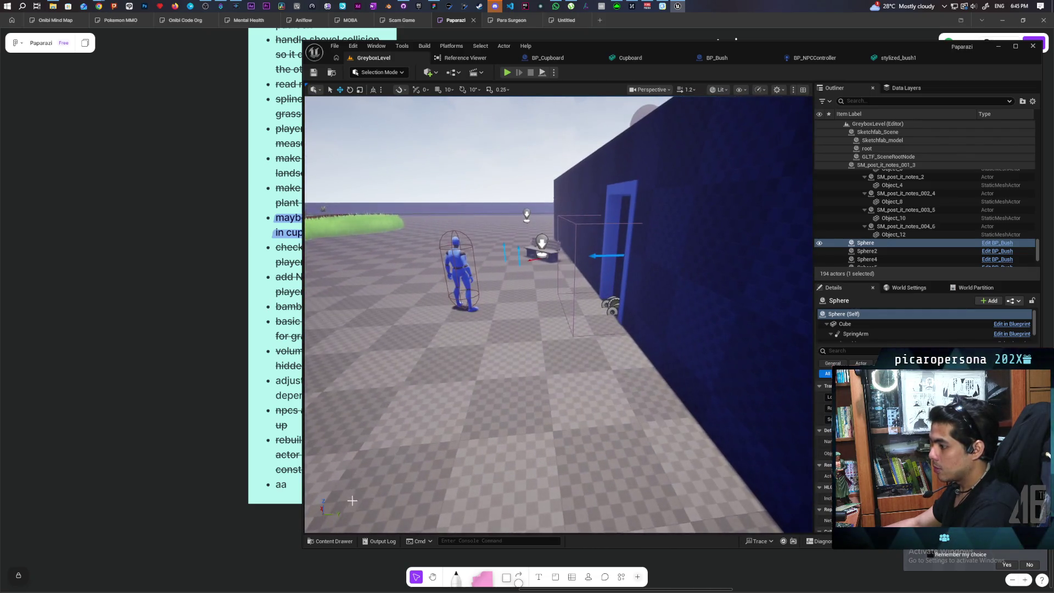
- Drop BP_Bush3 from the Content Drawer onto the floor and start a new play test
{"action": "left_click", "coordinate": [330, 541]}
{"action": "mouse_move", "coordinate": [513, 434]}
{"action": "left_mouse_down"}
{"action": "mouse_move", "coordinate": [577, 376]}
{"action": "mouse_move", "coordinate": [558, 381]}
{"action": "mouse_move", "coordinate": [577, 379]}
{"action": "left_mouse_up"}
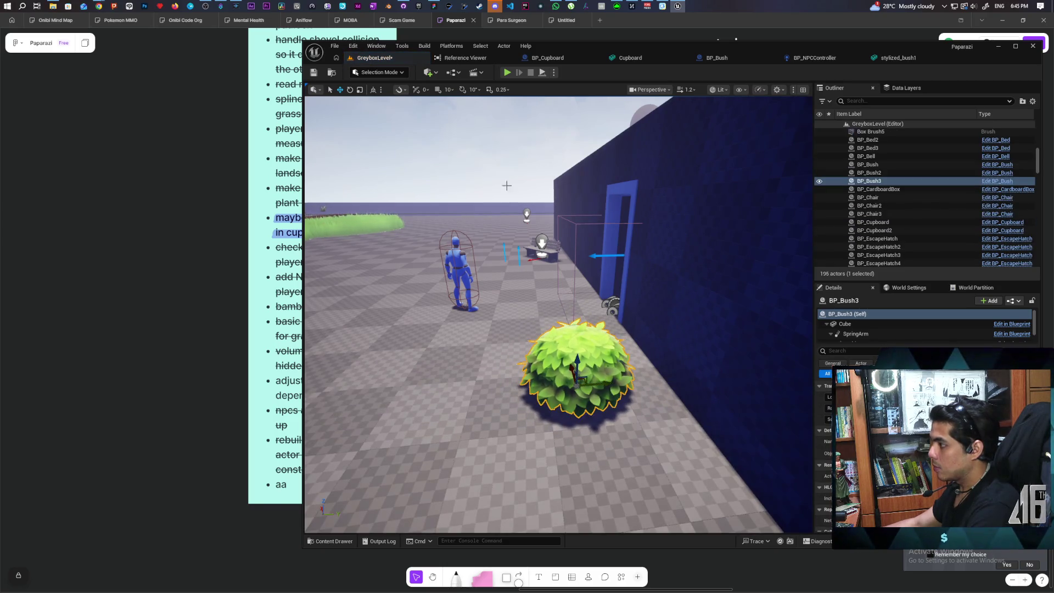
{"action": "left_click", "coordinate": [507, 72]}
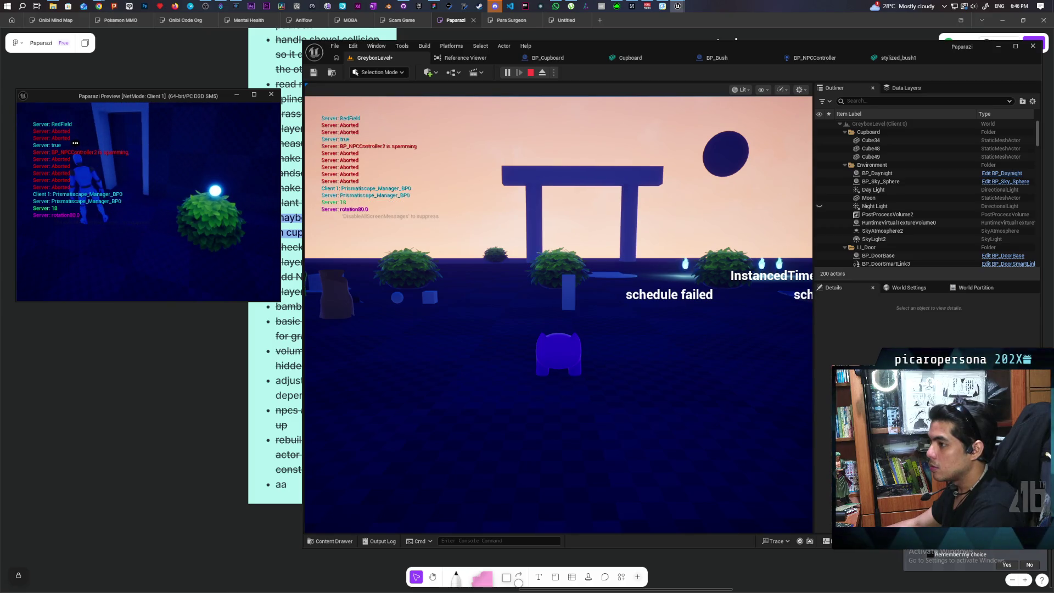
- End Play In Editor with Esc and return to the GreyboxLevel editor
{"action": "key", "text": "Escape"}
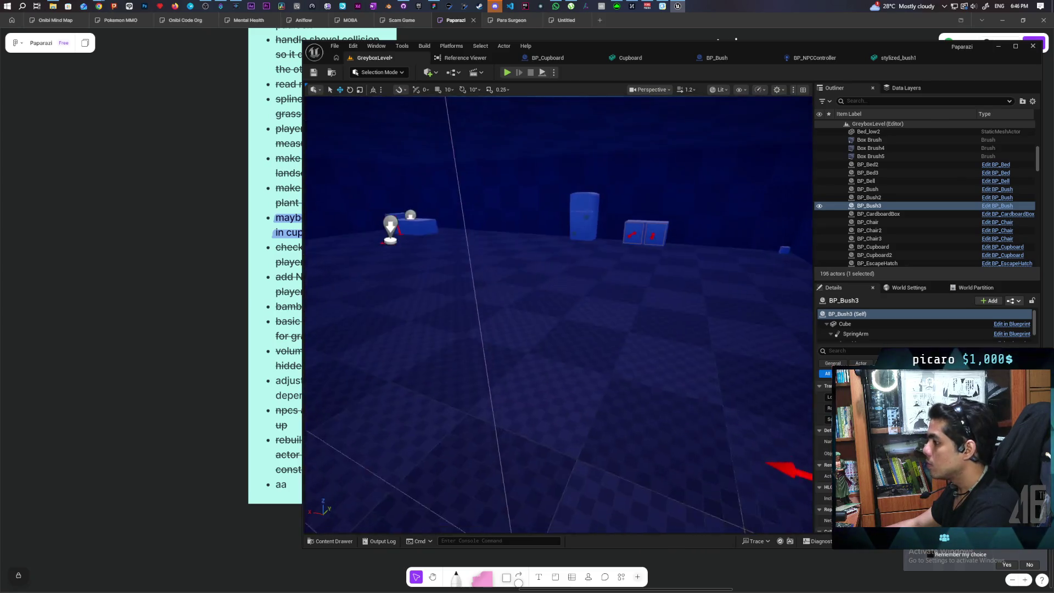
{"action": "key", "text": "w"}
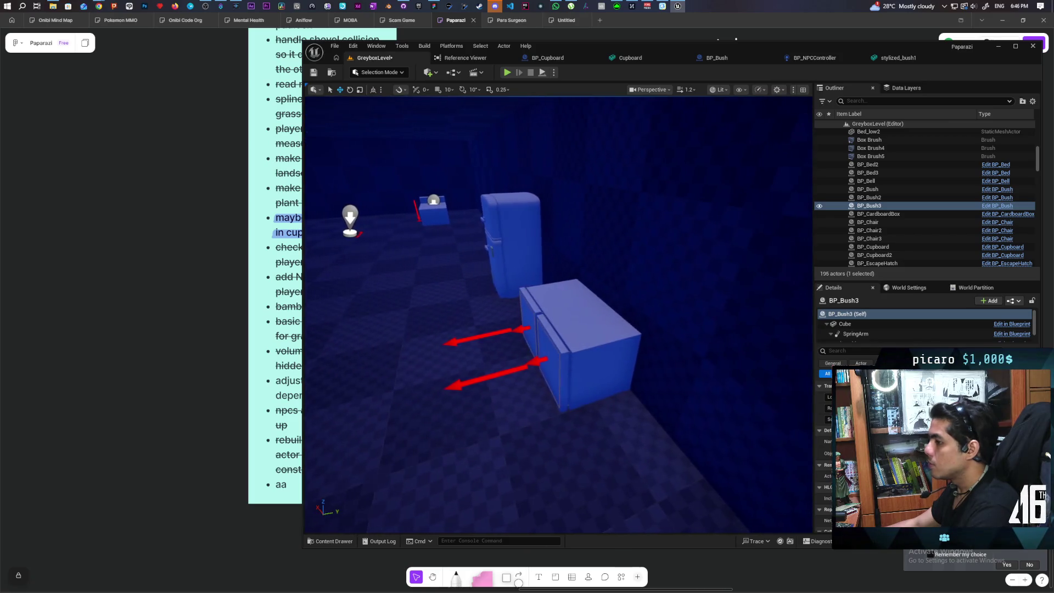
{"action": "key", "text": "w"}
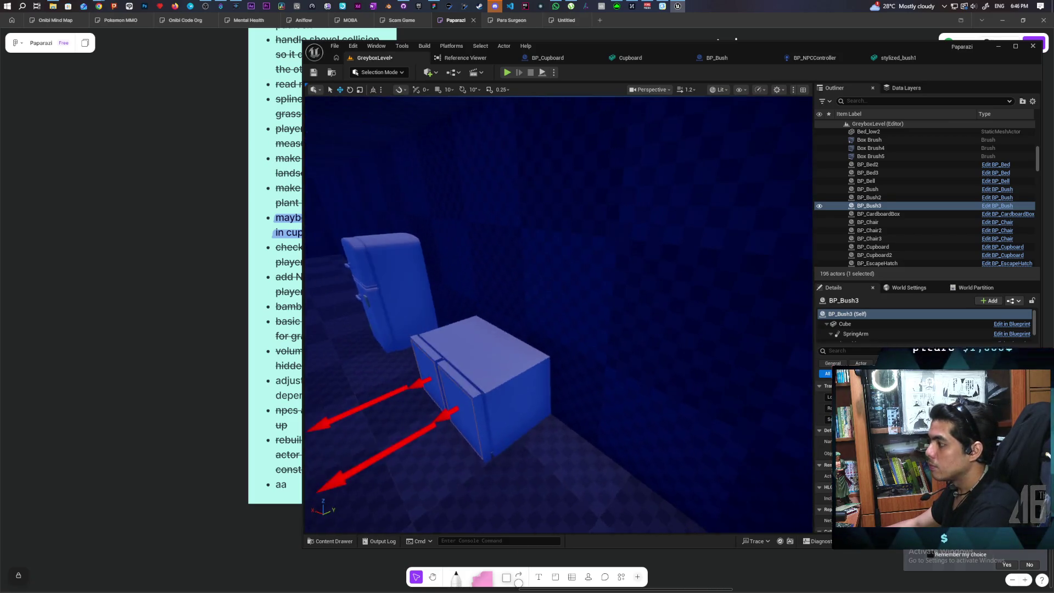
{"action": "key", "text": "s"}
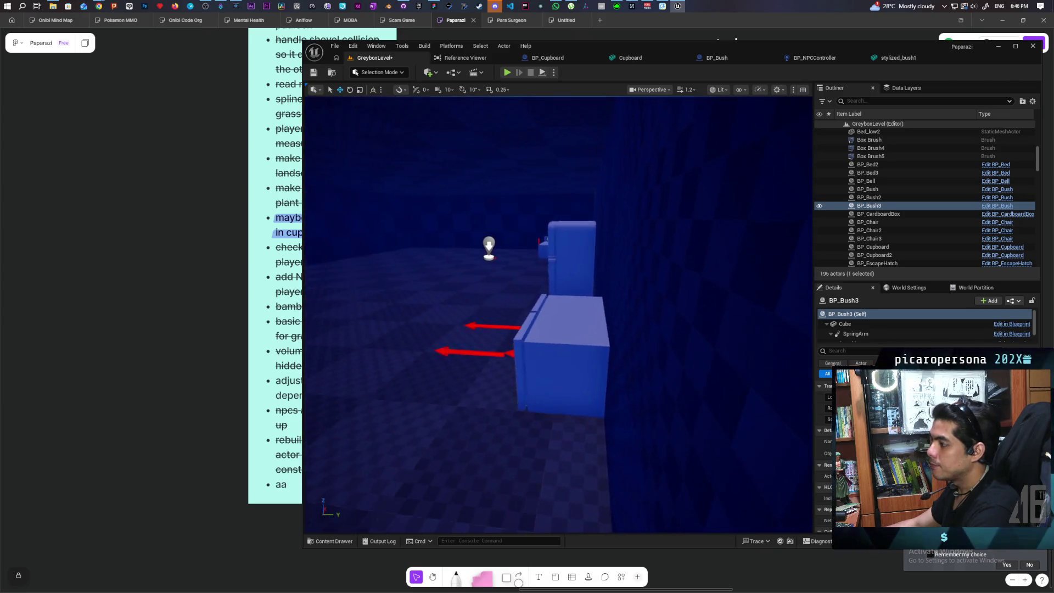
{"action": "key", "text": "s"}
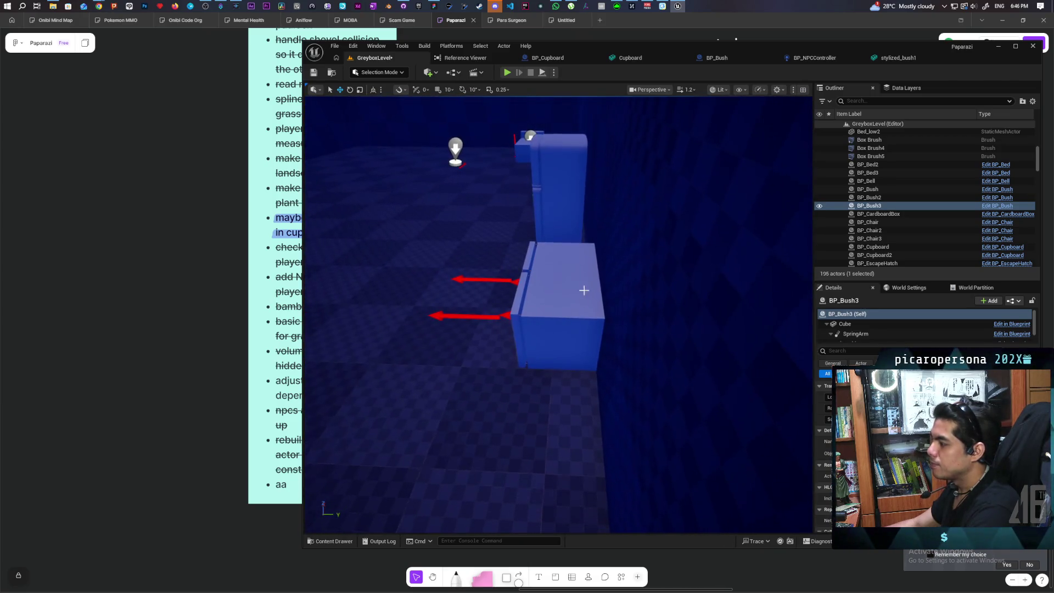
{"action": "left_click", "coordinate": [813, 60]}
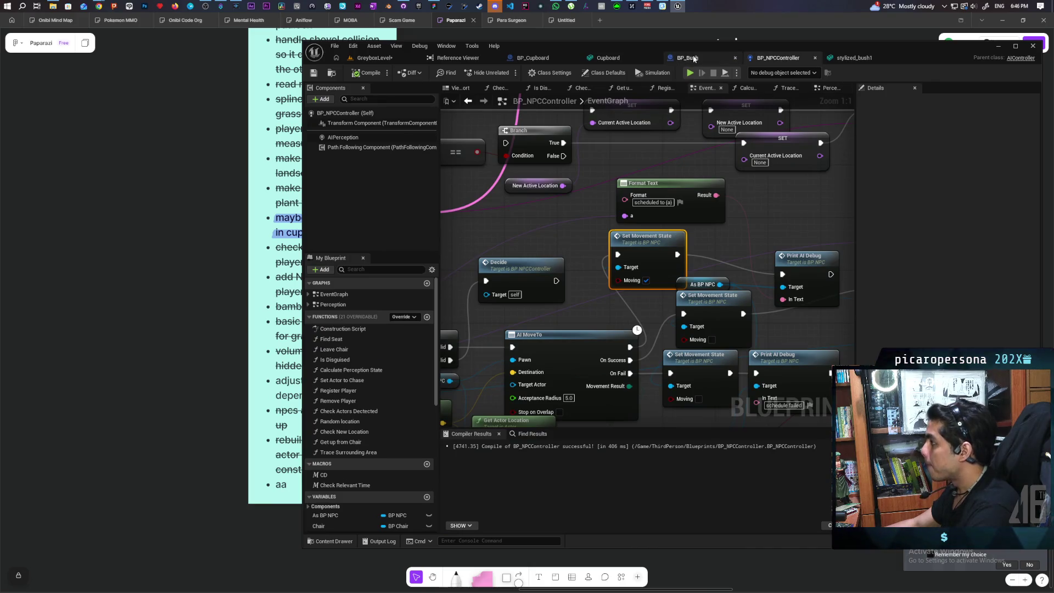
{"action": "left_click", "coordinate": [694, 59]}
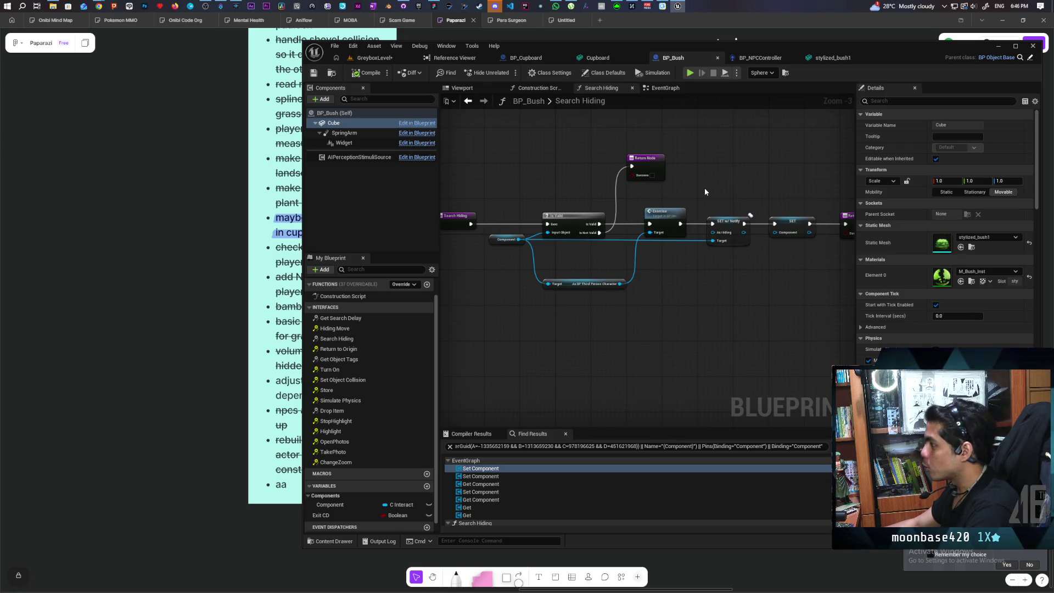
{"action": "scroll", "coordinate": [675, 220], "scroll_direction": "down", "scroll_amount": 2}
{"action": "scroll", "coordinate": [661, 239], "scroll_direction": "up", "scroll_amount": 3}
{"action": "mouse_move", "coordinate": [662, 242]}
{"action": "left_mouse_down"}
{"action": "mouse_move", "coordinate": [682, 262]}
{"action": "mouse_move", "coordinate": [593, 269]}
{"action": "mouse_move", "coordinate": [694, 254]}
{"action": "left_mouse_up"}
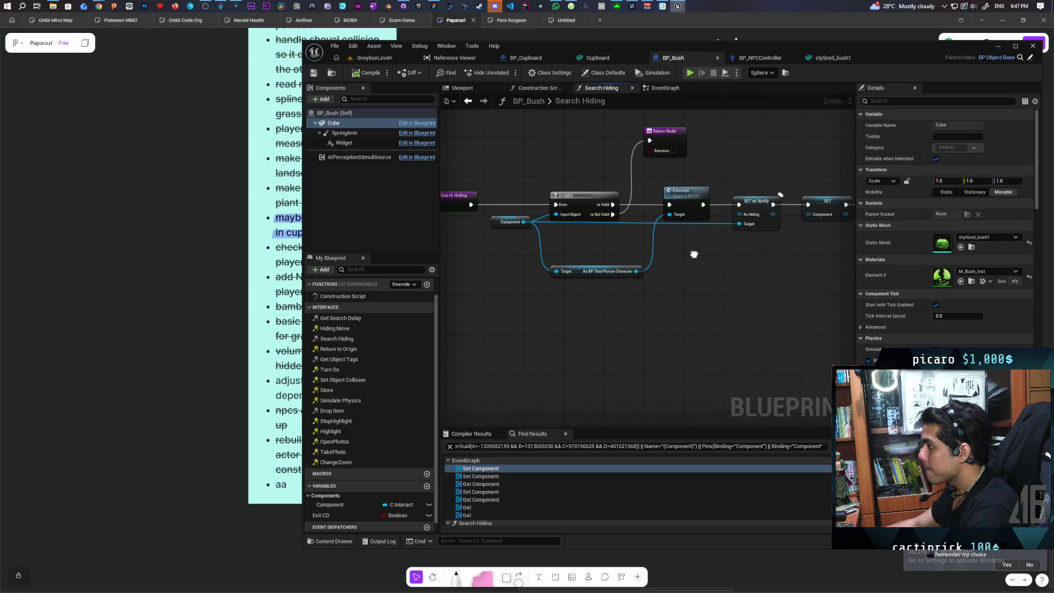
{"action": "mouse_move", "coordinate": [693, 254]}
{"action": "left_mouse_down"}
{"action": "mouse_move", "coordinate": [807, 238]}
{"action": "mouse_move", "coordinate": [713, 242]}
{"action": "mouse_move", "coordinate": [762, 238]}
{"action": "left_mouse_up"}
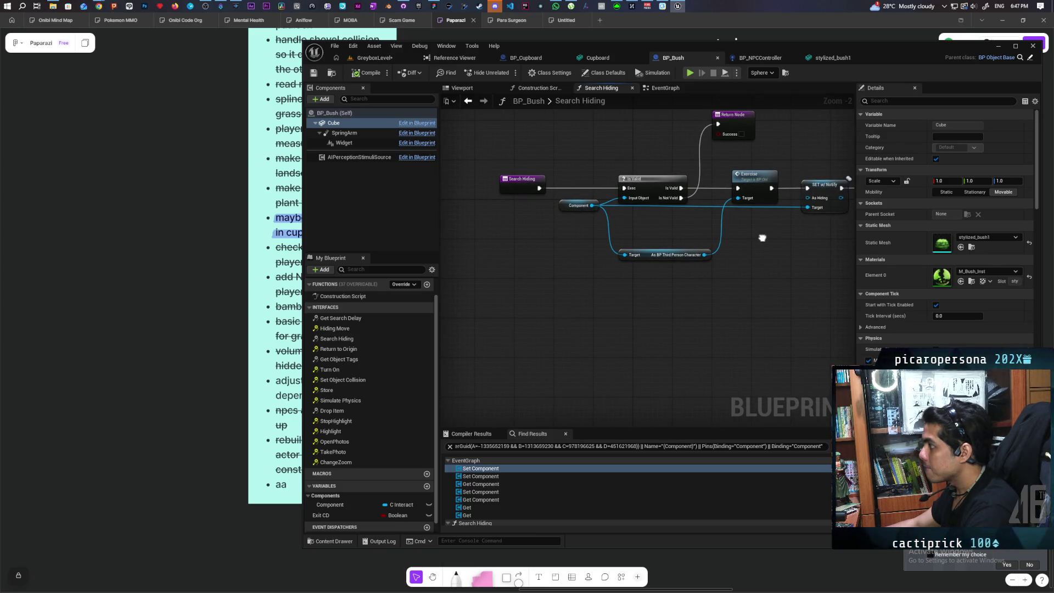
{"action": "left_click_drag", "start_coordinate": [762, 238], "coordinate": [614, 242]}
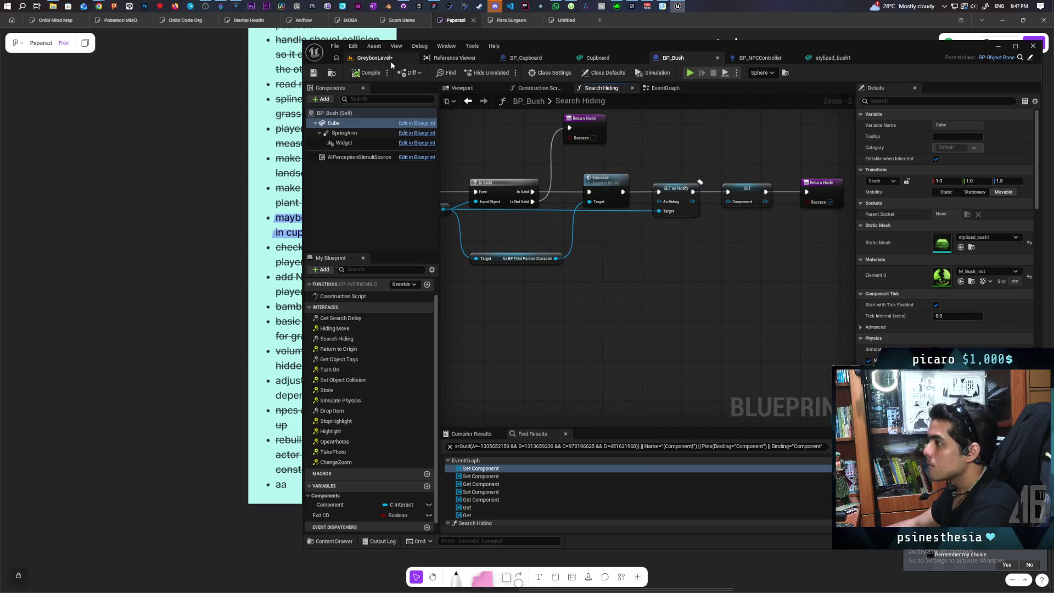
{"action": "left_click", "coordinate": [390, 61]}
{"action": "key", "text": "f"}
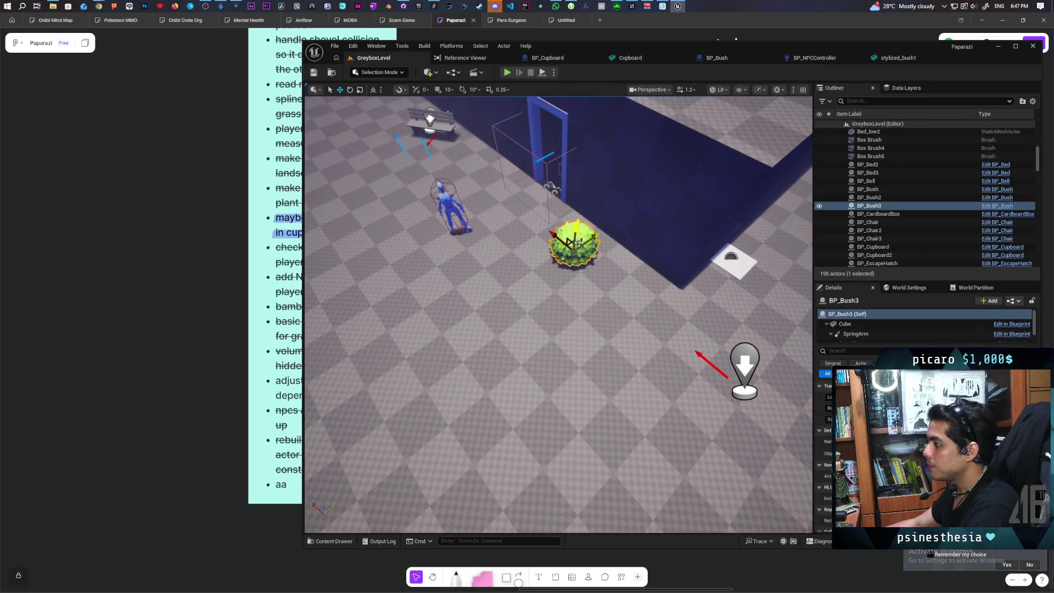
- Delete BP_Bush3, place BP_Cupboard3 outside the blue room, and start a play test
{"action": "key", "text": "Delete"}
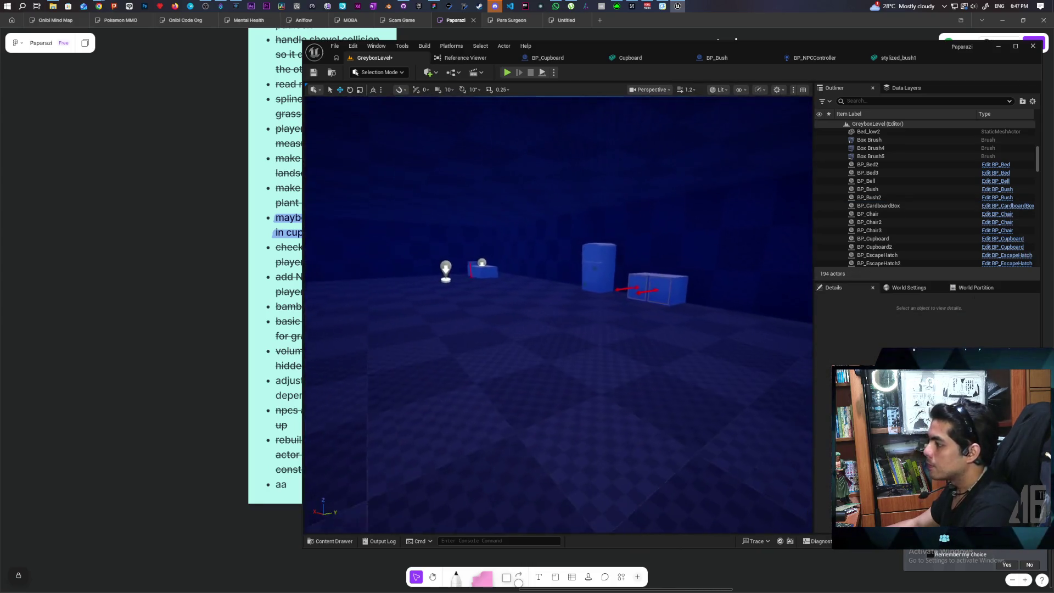
{"action": "left_click_drag", "start_coordinate": [755, 307], "coordinate": [755, 306]}
{"action": "left_click", "coordinate": [755, 306]}
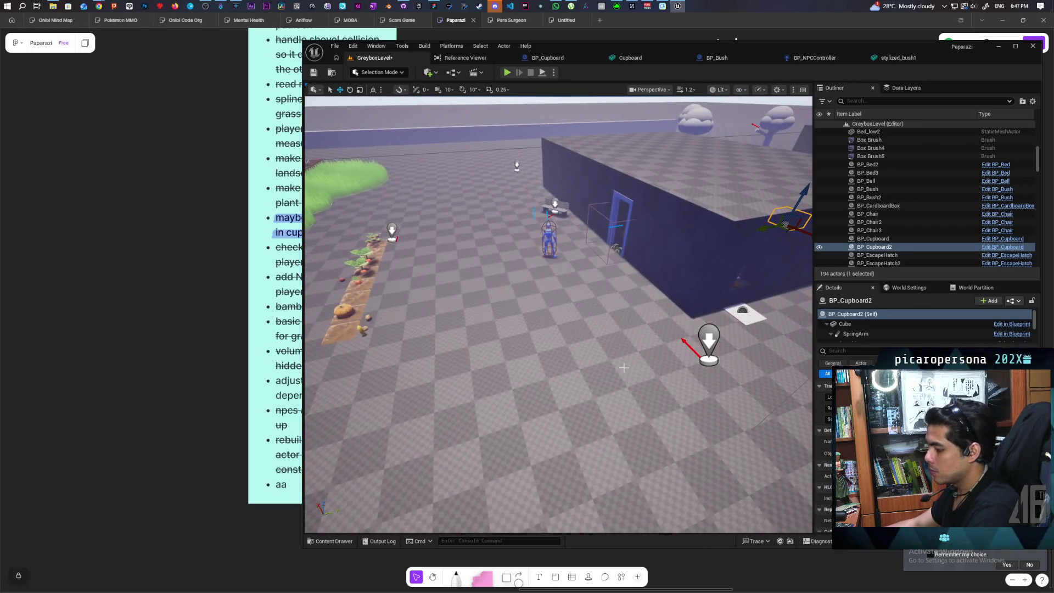
{"action": "key", "text": "ctrl+space"}
{"action": "left_click_drag", "start_coordinate": [602, 425], "coordinate": [624, 285]}
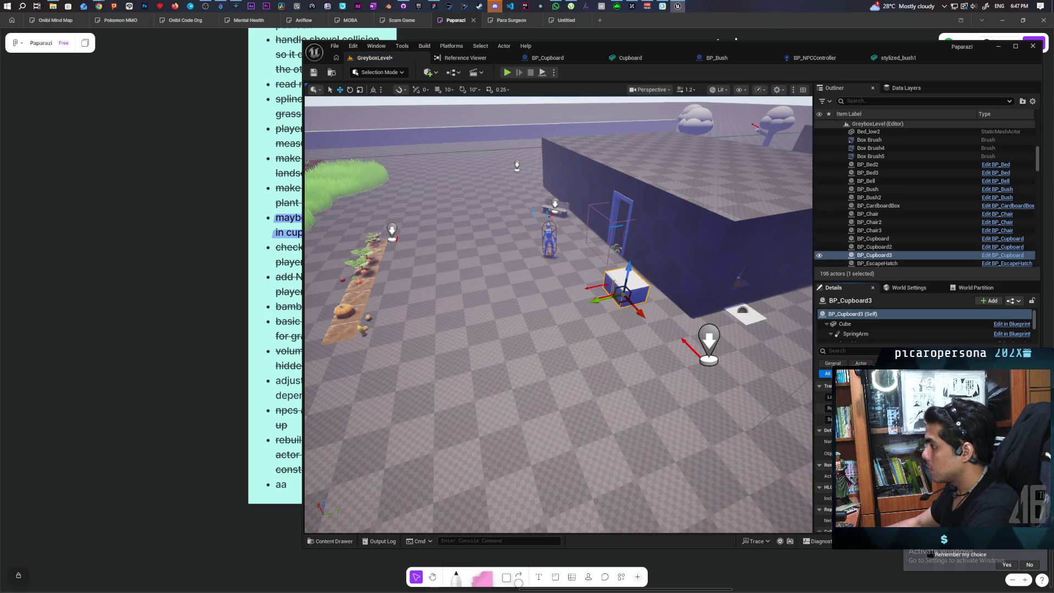
{"action": "left_click_drag", "start_coordinate": [602, 299], "coordinate": [627, 289]}
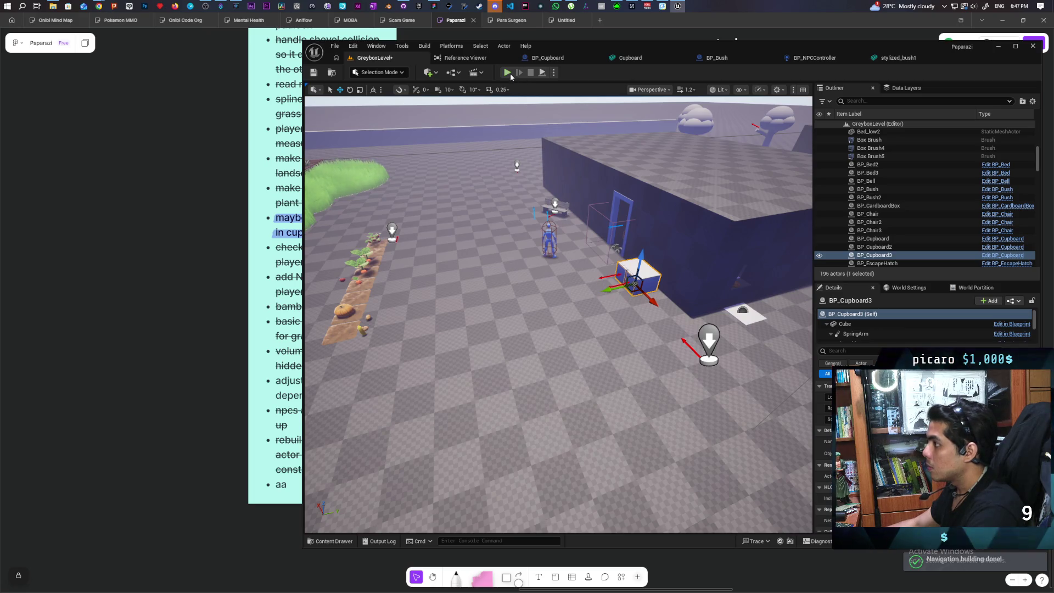
{"action": "left_click", "coordinate": [507, 72]}
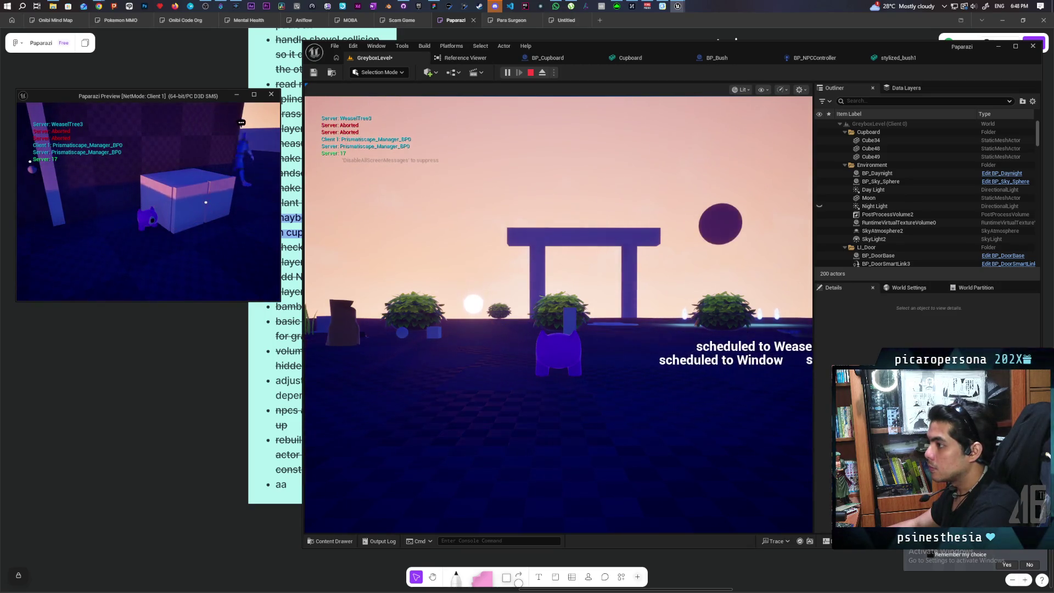
- Walk toward the cupboard, resume past the breakpoint, stop play, and view BP_NPCController's Perception graph
{"action": "key", "text": "w"}
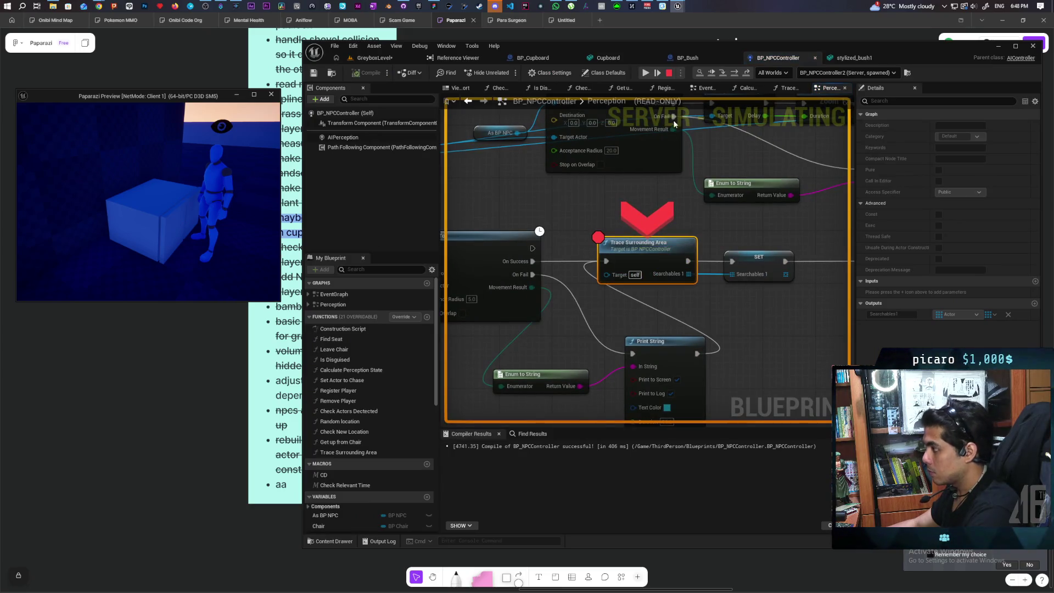
{"action": "left_click", "coordinate": [712, 73]}
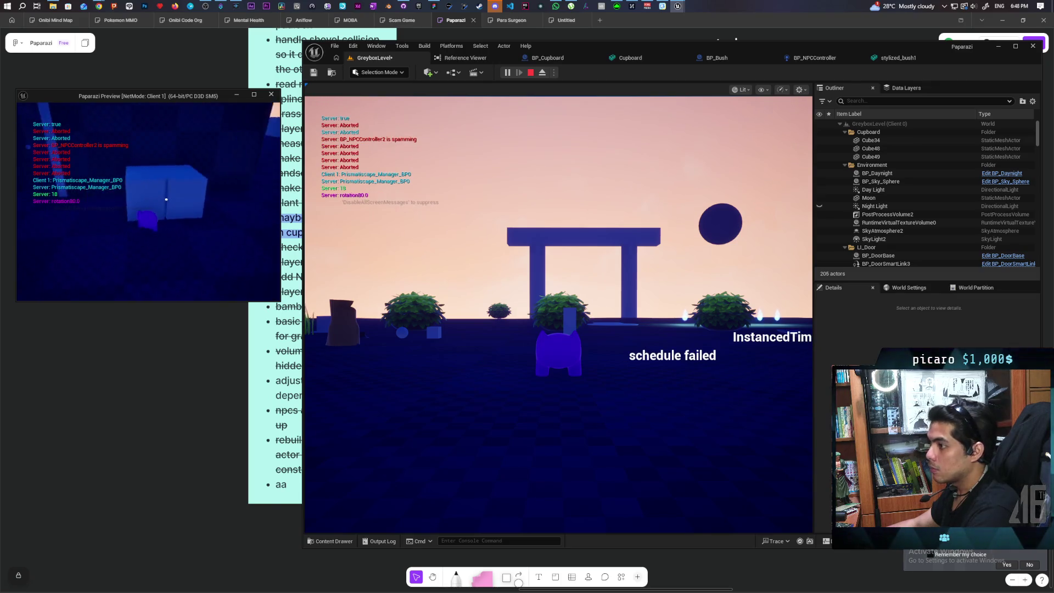
{"action": "key", "text": "Escape"}
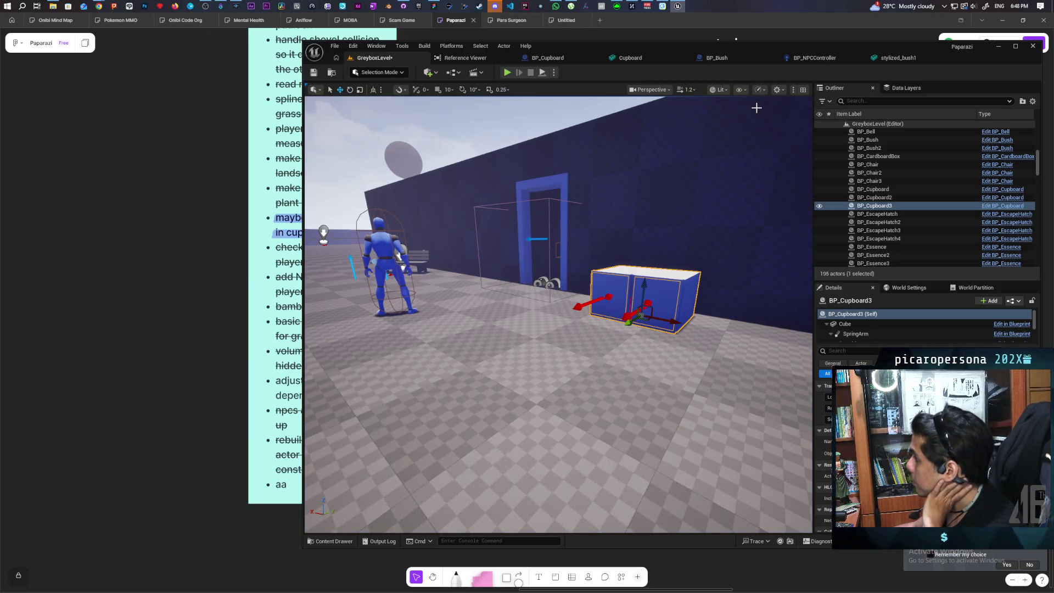
{"action": "left_click", "coordinate": [823, 59]}
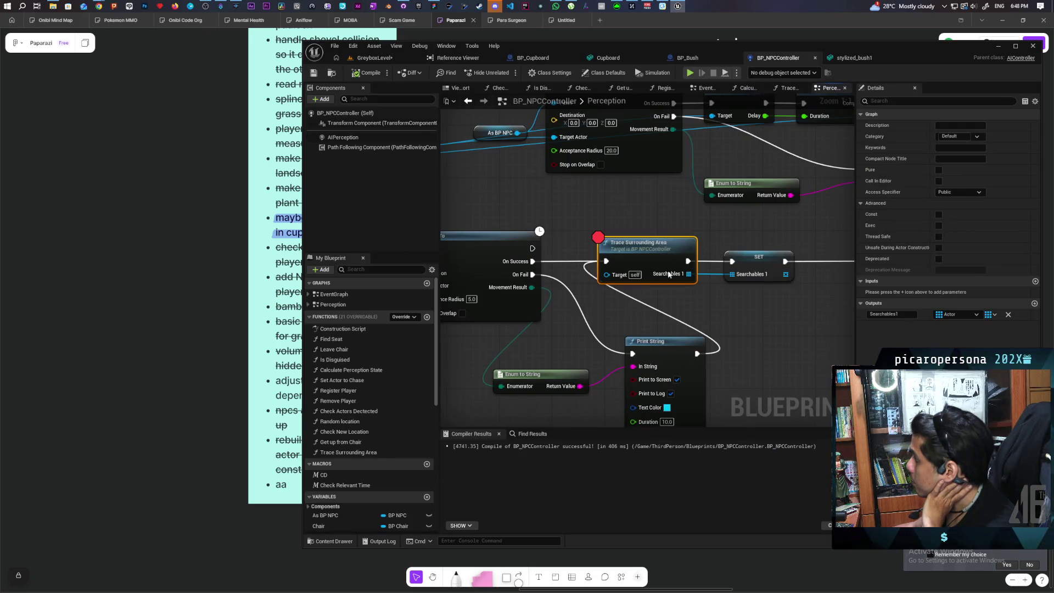
{"action": "scroll", "coordinate": [668, 274], "scroll_direction": "down", "scroll_amount": 5}
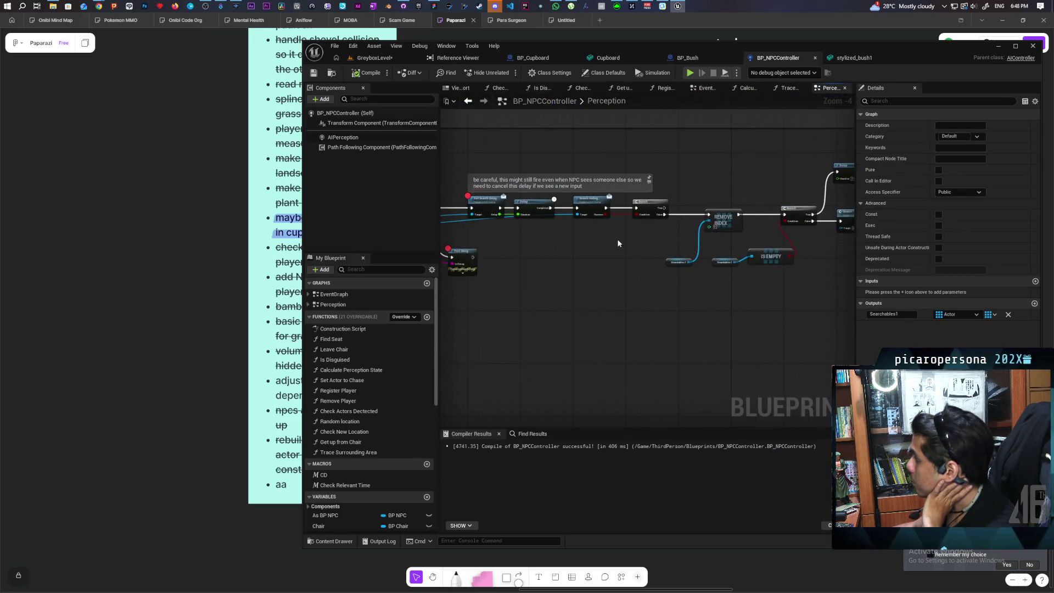
- Wire Print String's exec output into Get Search Delay, then go back to GreyboxLevel
{"action": "left_click_drag", "start_coordinate": [619, 243], "coordinate": [662, 244]}
{"action": "scroll", "coordinate": [604, 249], "scroll_direction": "up", "scroll_amount": 4}
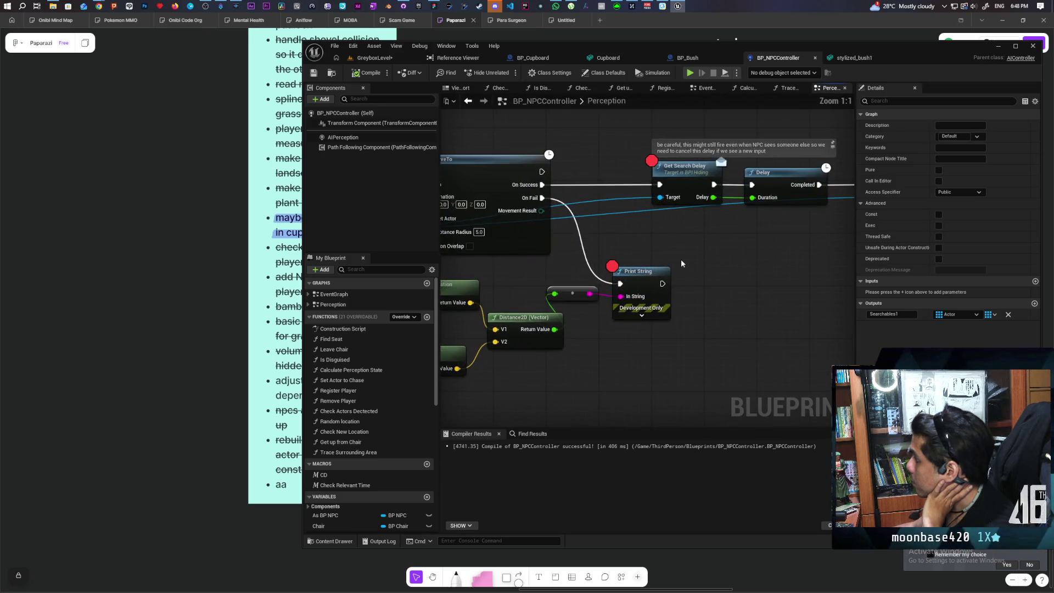
{"action": "left_click_drag", "start_coordinate": [722, 297], "coordinate": [720, 197]}
{"action": "mouse_move", "coordinate": [691, 264]}
{"action": "left_mouse_down"}
{"action": "mouse_move", "coordinate": [741, 249]}
{"action": "mouse_move", "coordinate": [714, 269]}
{"action": "mouse_move", "coordinate": [640, 262]}
{"action": "left_mouse_up"}
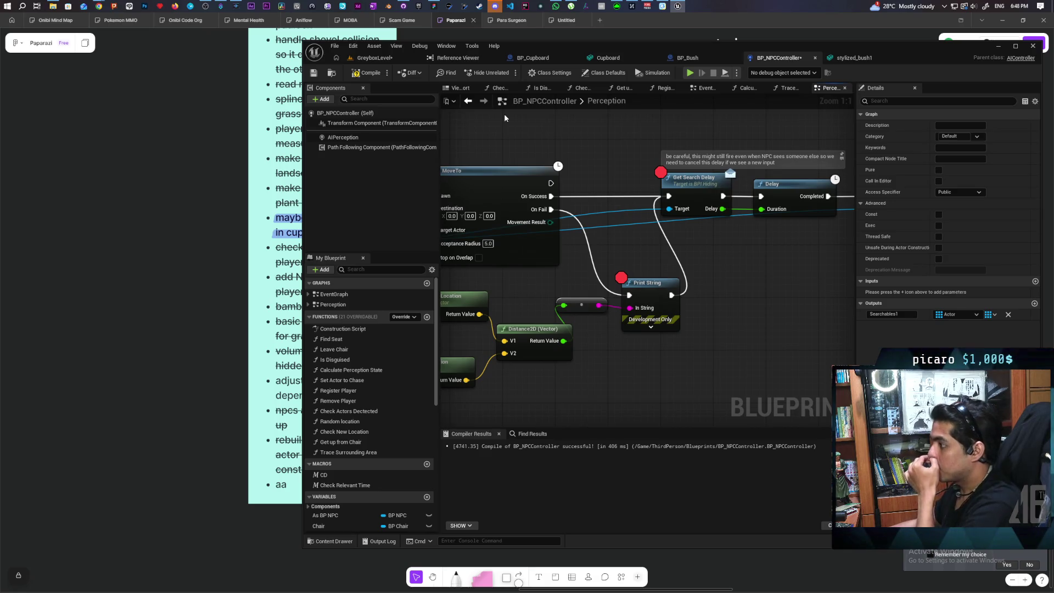
{"action": "mouse_move", "coordinate": [504, 114]}
{"action": "left_mouse_down"}
{"action": "mouse_move", "coordinate": [649, 90]}
{"action": "mouse_move", "coordinate": [696, 95]}
{"action": "left_mouse_up"}
{"action": "left_click_drag", "start_coordinate": [777, 209], "coordinate": [717, 217]}
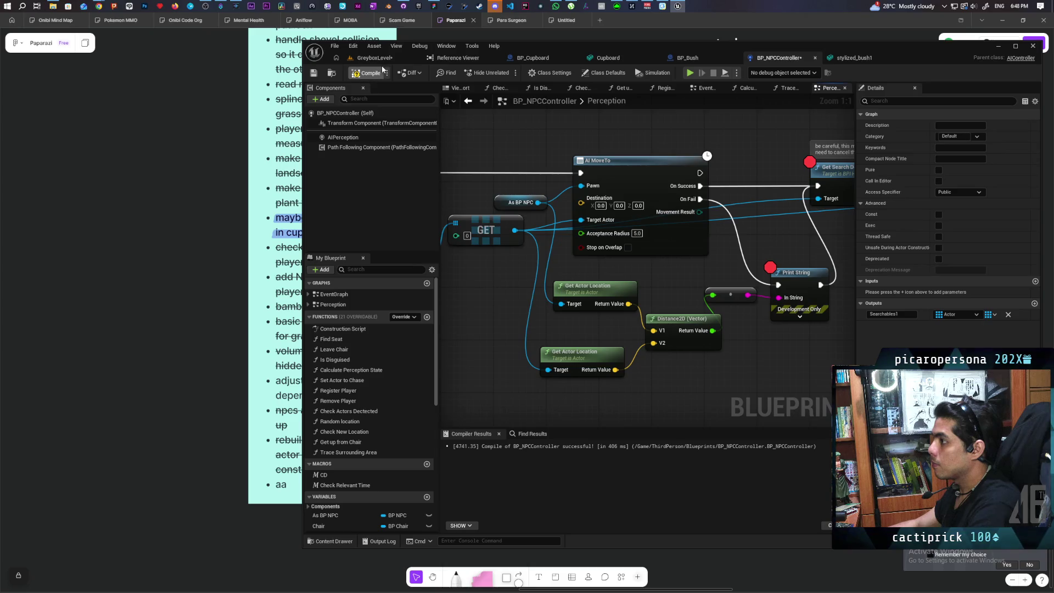
{"action": "left_click", "coordinate": [373, 58]}
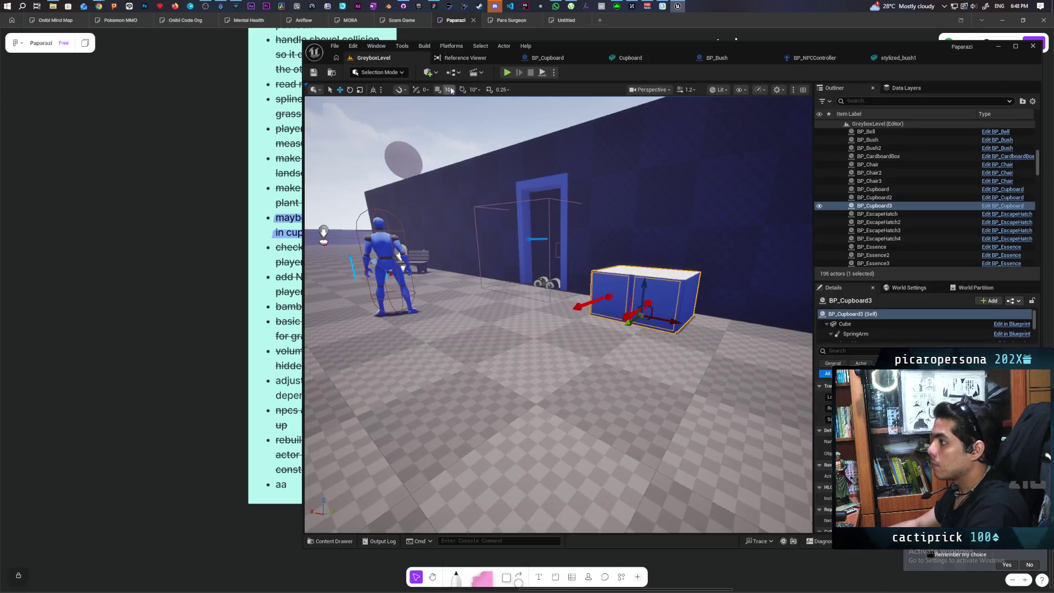
- Start a new GreyboxLevel play session that halts at Trace Surrounding Area
{"action": "left_click", "coordinate": [507, 72]}
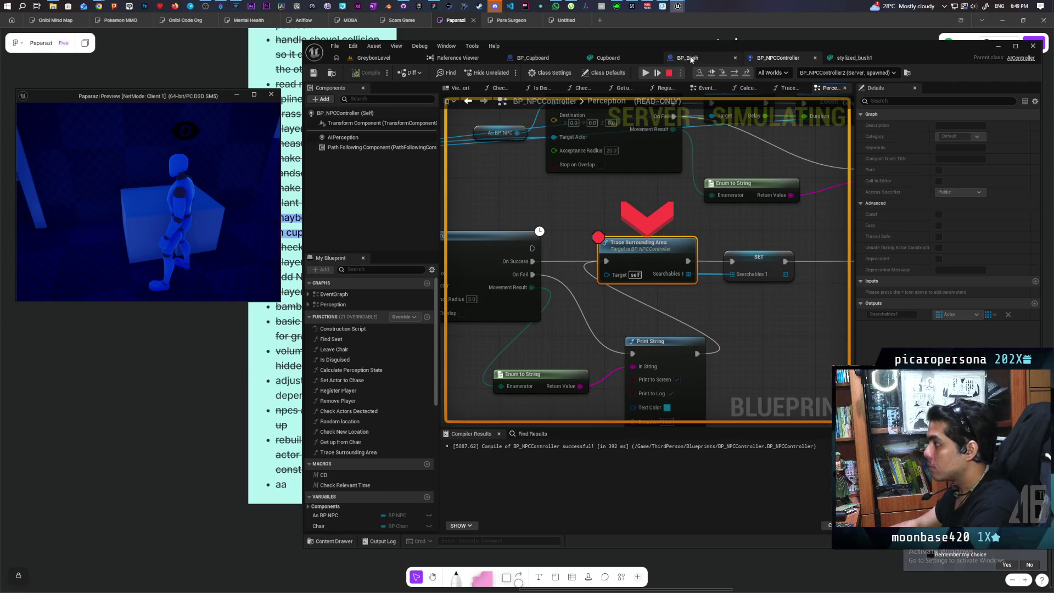
- Resume the game, hide in the cupboard, and listen in on the NPC's dialogue
{"action": "left_click", "coordinate": [717, 70]}
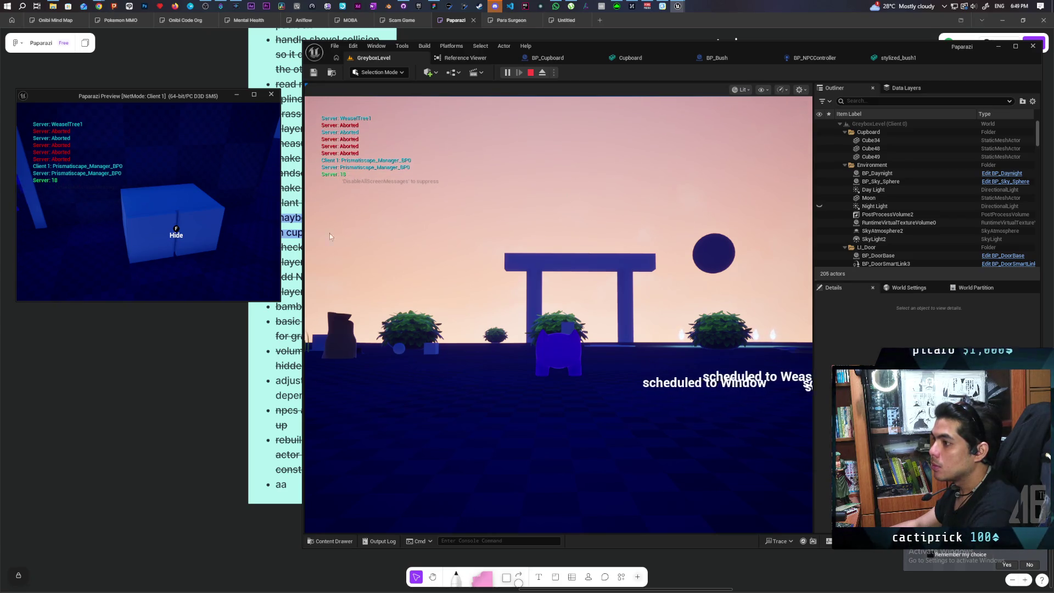
{"action": "key", "text": "f"}
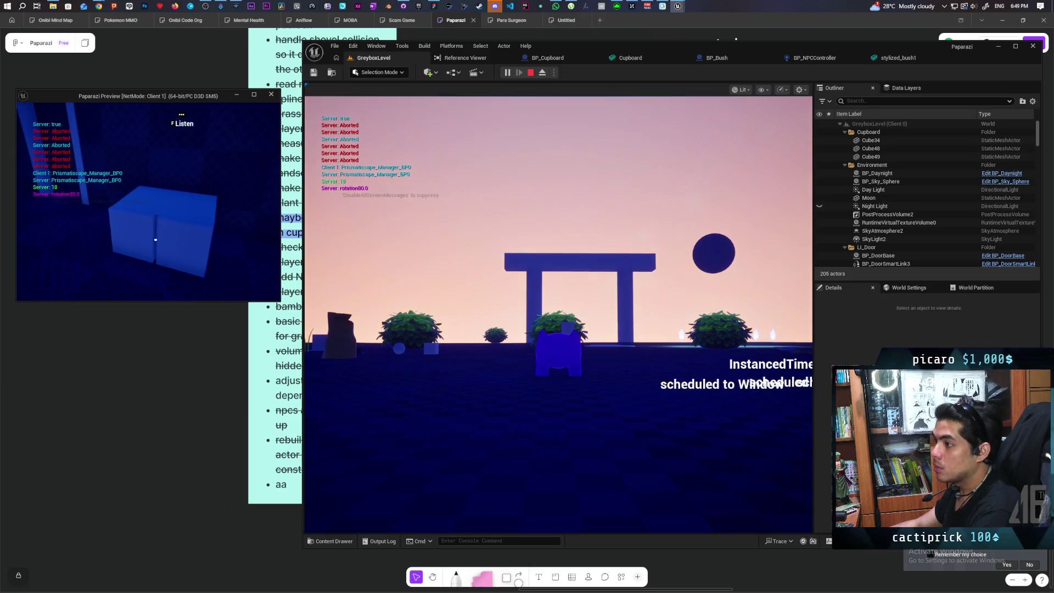
{"action": "key", "text": "f"}
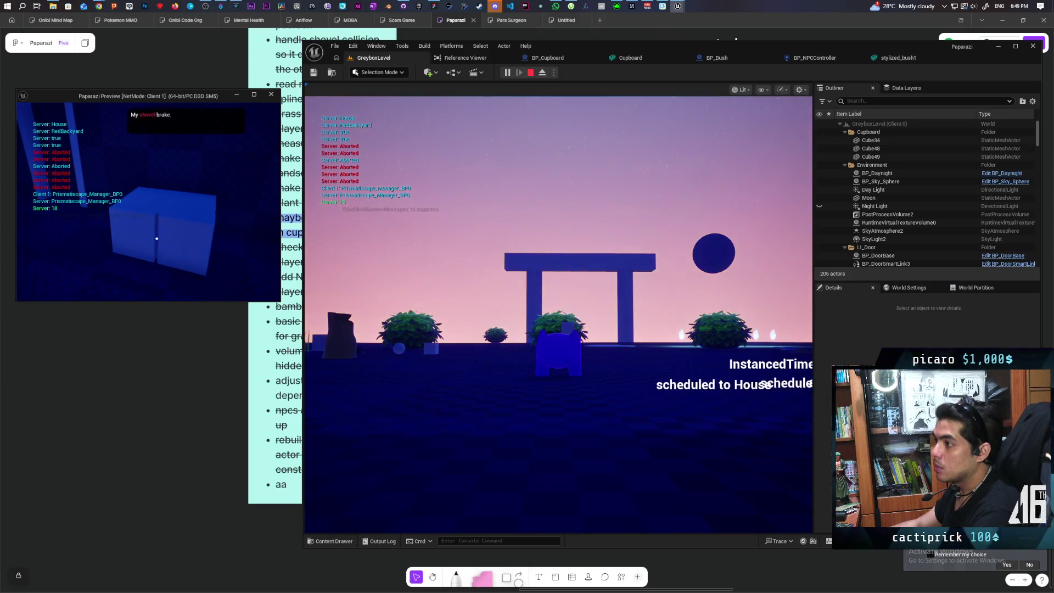
{"action": "key", "text": "f"}
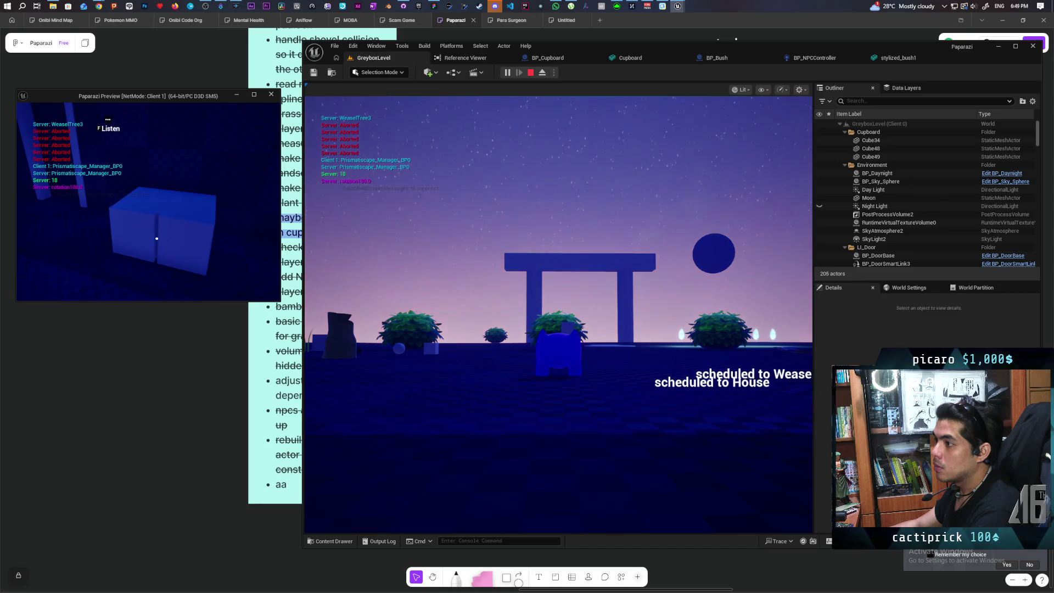
{"action": "key", "text": "f"}
{"action": "key", "text": "f"}
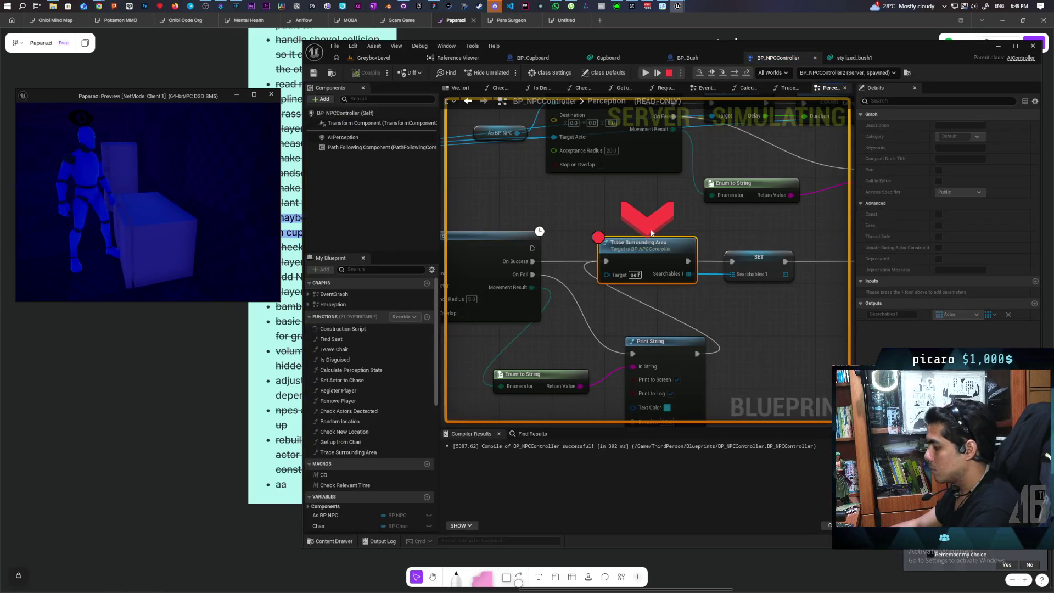
- Step from Trace Surrounding Area to AI MoveTo, check its Pawn pin, then continue into EventGraph
{"action": "key", "text": "F10"}
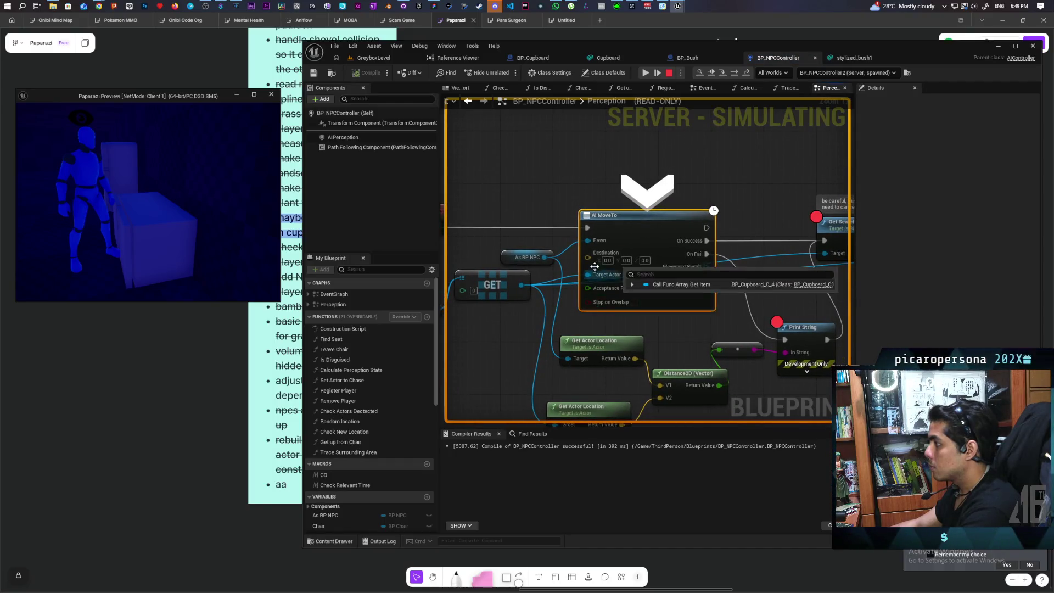
{"action": "mouse_move", "coordinate": [590, 241]}
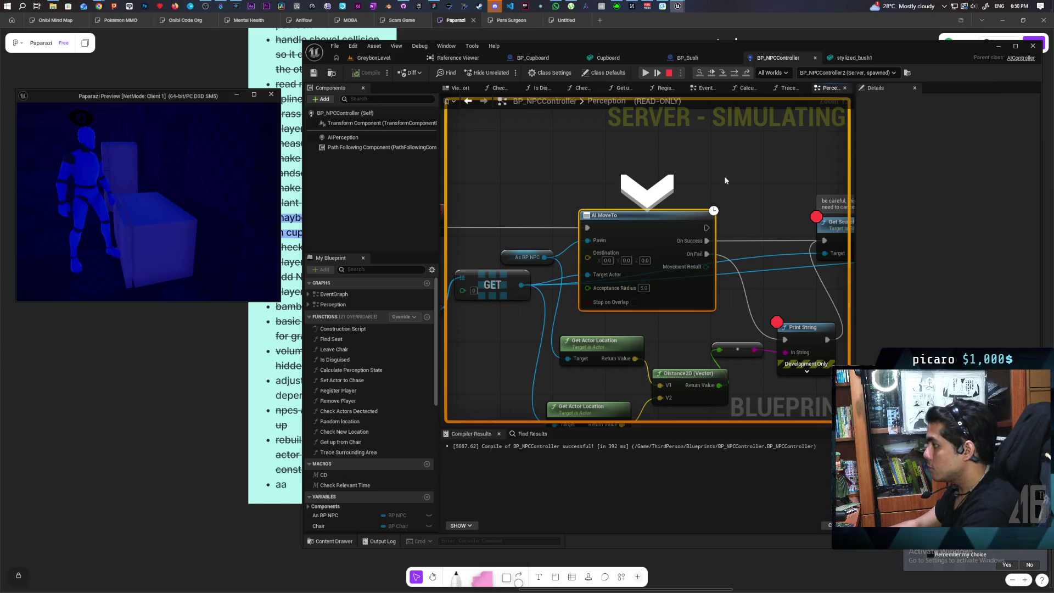
{"action": "key", "text": "F10"}
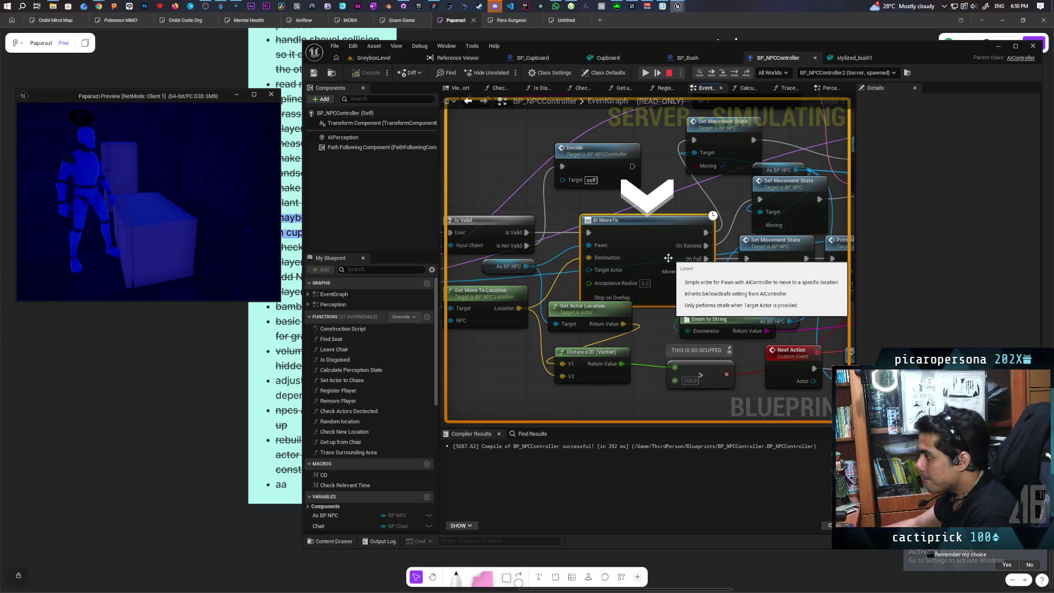
- Pan to the Complete Move to Location event, add an F9 breakpoint on it, and resume the simulation
{"action": "mouse_move", "coordinate": [658, 256]}
{"action": "left_mouse_down"}
{"action": "mouse_move", "coordinate": [753, 254]}
{"action": "mouse_move", "coordinate": [825, 235]}
{"action": "mouse_move", "coordinate": [613, 252]}
{"action": "mouse_move", "coordinate": [665, 282]}
{"action": "mouse_move", "coordinate": [709, 242]}
{"action": "mouse_move", "coordinate": [750, 226]}
{"action": "mouse_move", "coordinate": [733, 229]}
{"action": "left_mouse_up"}
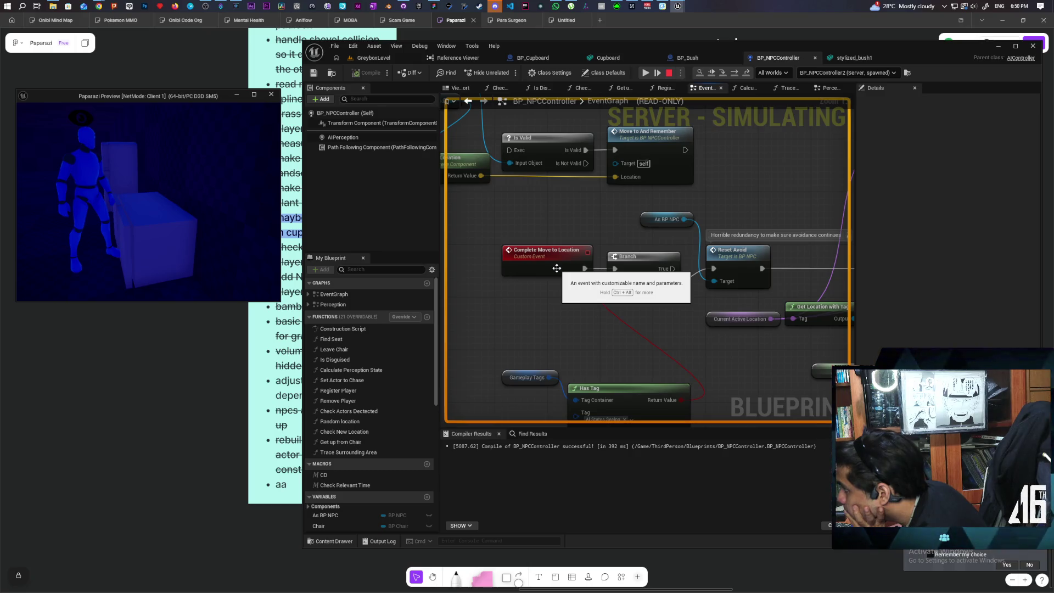
{"action": "mouse_move", "coordinate": [620, 306]}
{"action": "left_mouse_down"}
{"action": "mouse_move", "coordinate": [631, 307]}
{"action": "mouse_move", "coordinate": [609, 282]}
{"action": "mouse_move", "coordinate": [648, 279]}
{"action": "mouse_move", "coordinate": [605, 274]}
{"action": "left_mouse_up"}
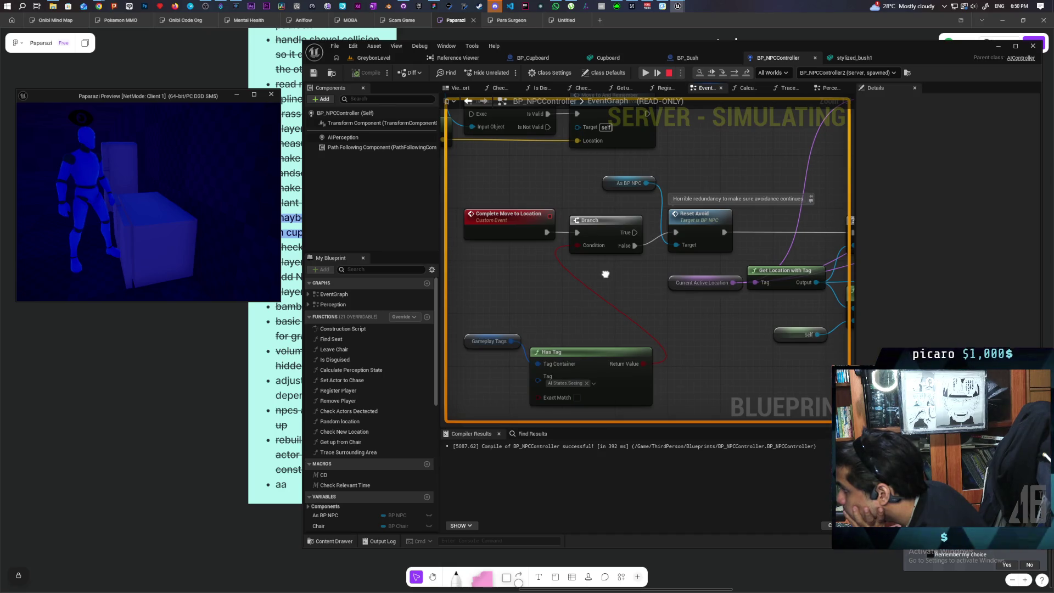
{"action": "left_click_drag", "start_coordinate": [606, 274], "coordinate": [605, 274]}
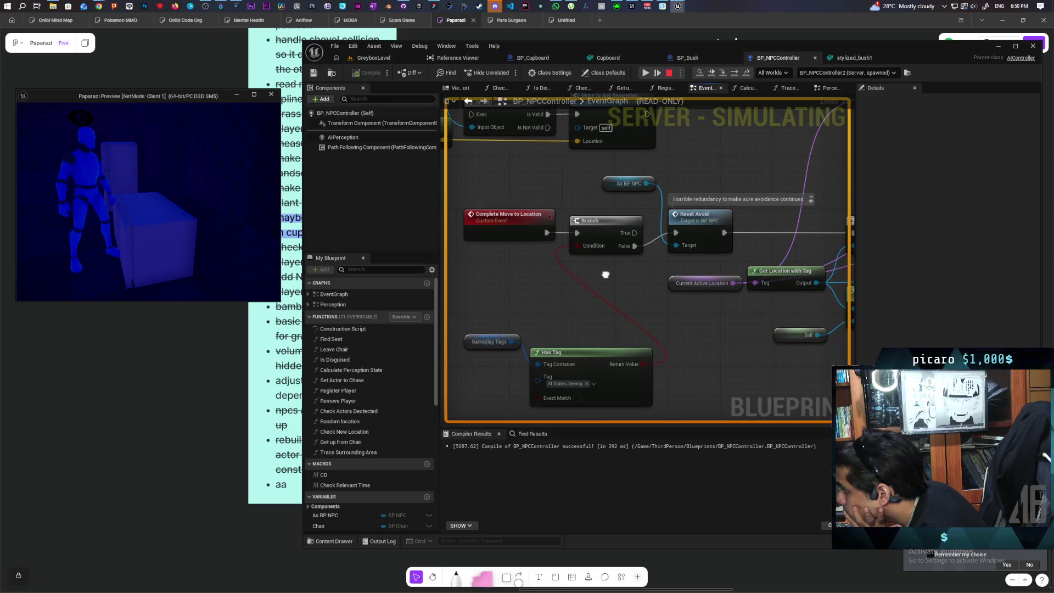
{"action": "left_click", "coordinate": [517, 239]}
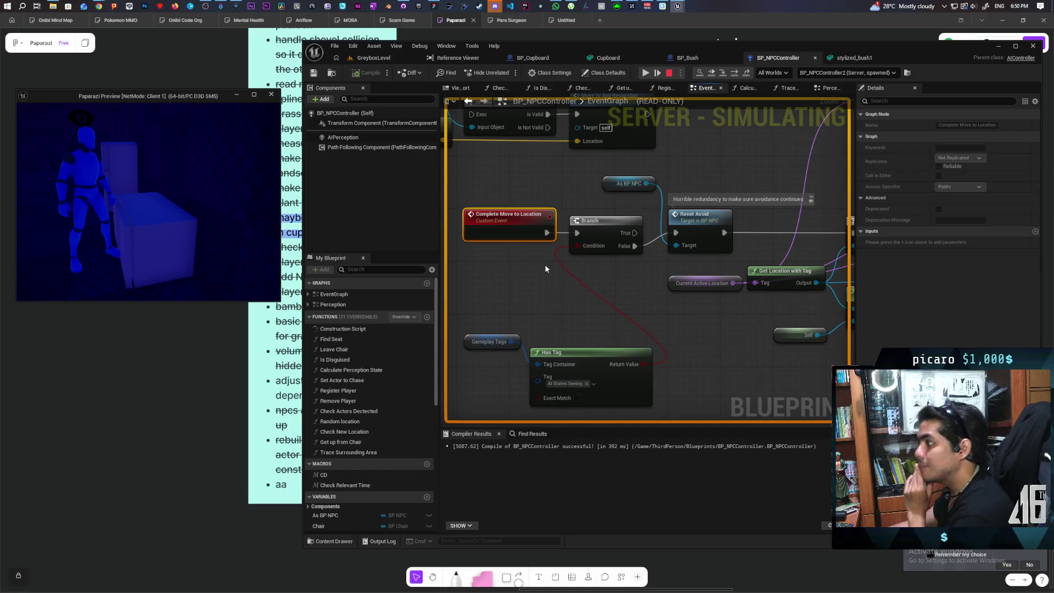
{"action": "key", "text": "F9"}
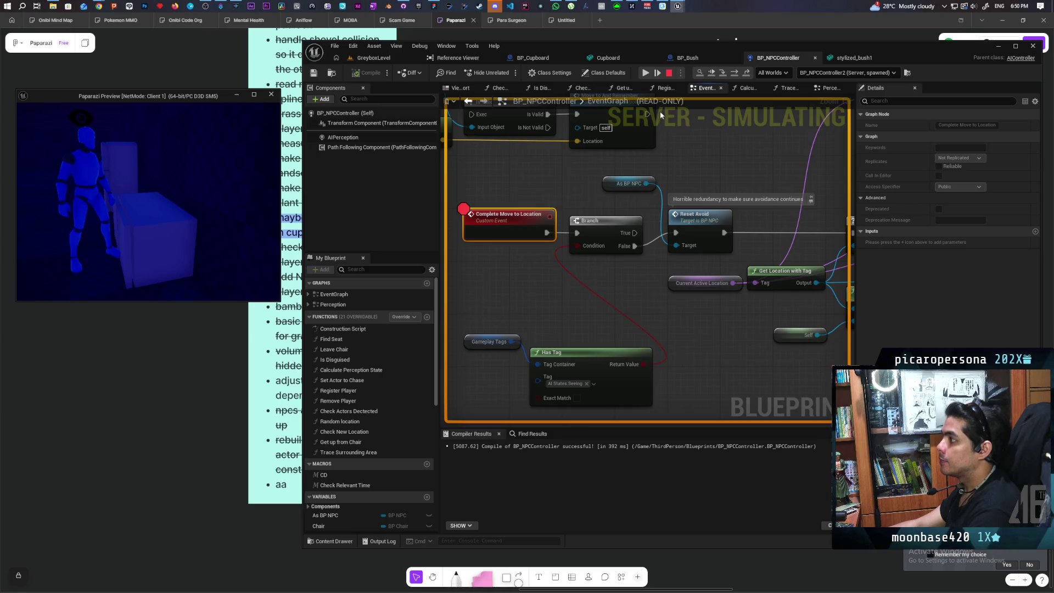
{"action": "left_click", "coordinate": [646, 73]}
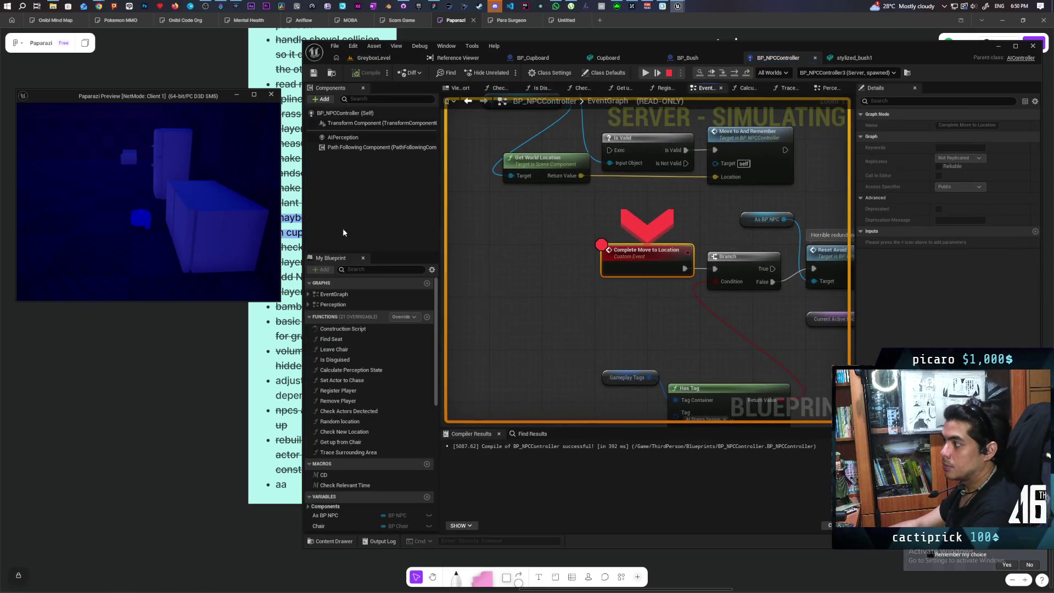
- Resume past the breakpoints and switch the debug object to BP_NPCController2
{"action": "left_click", "coordinate": [649, 73]}
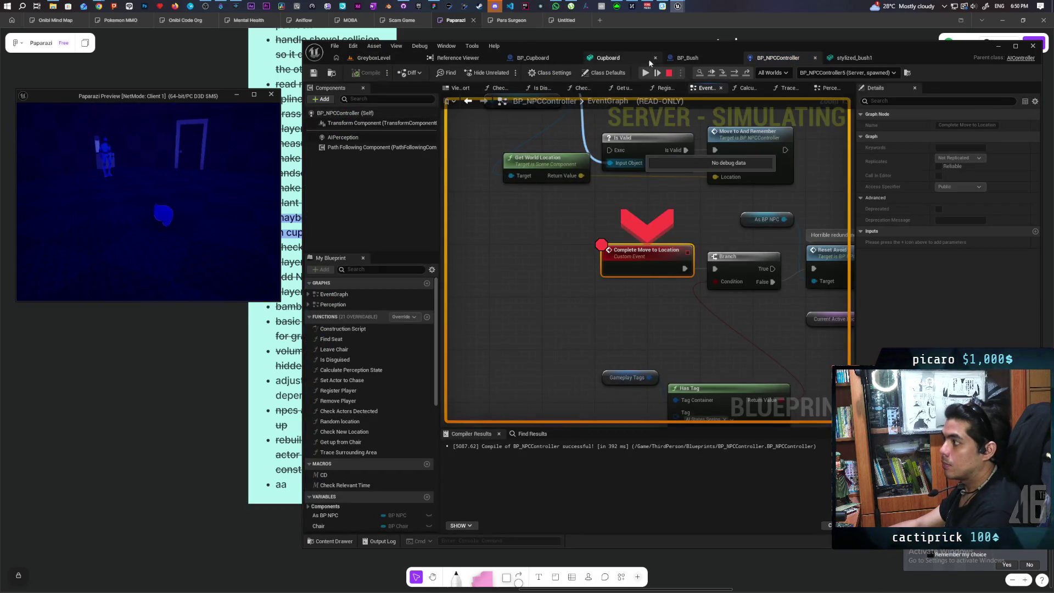
{"action": "left_click", "coordinate": [646, 72]}
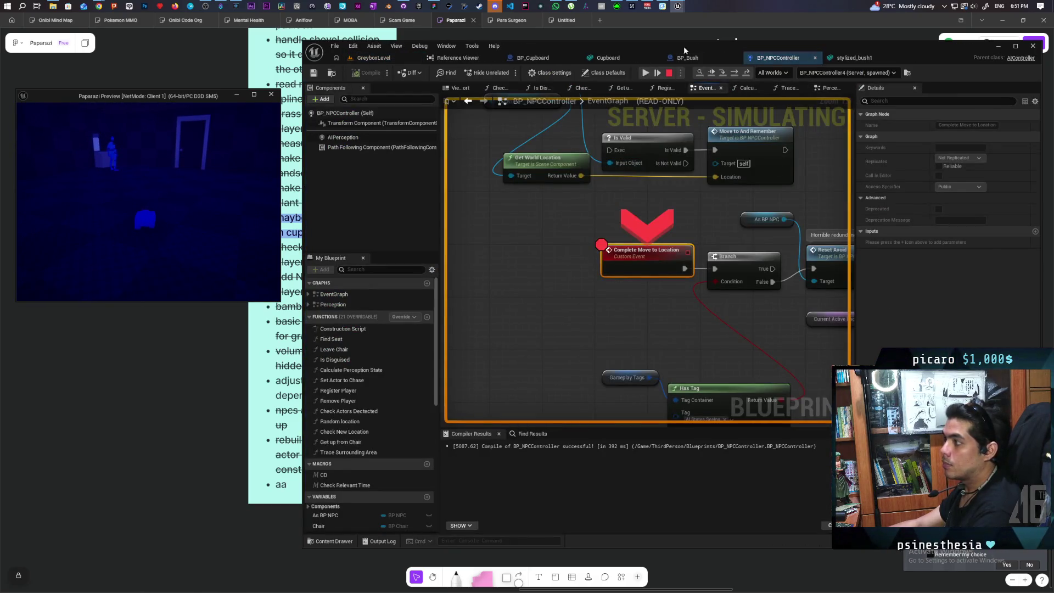
{"action": "left_click", "coordinate": [848, 72]}
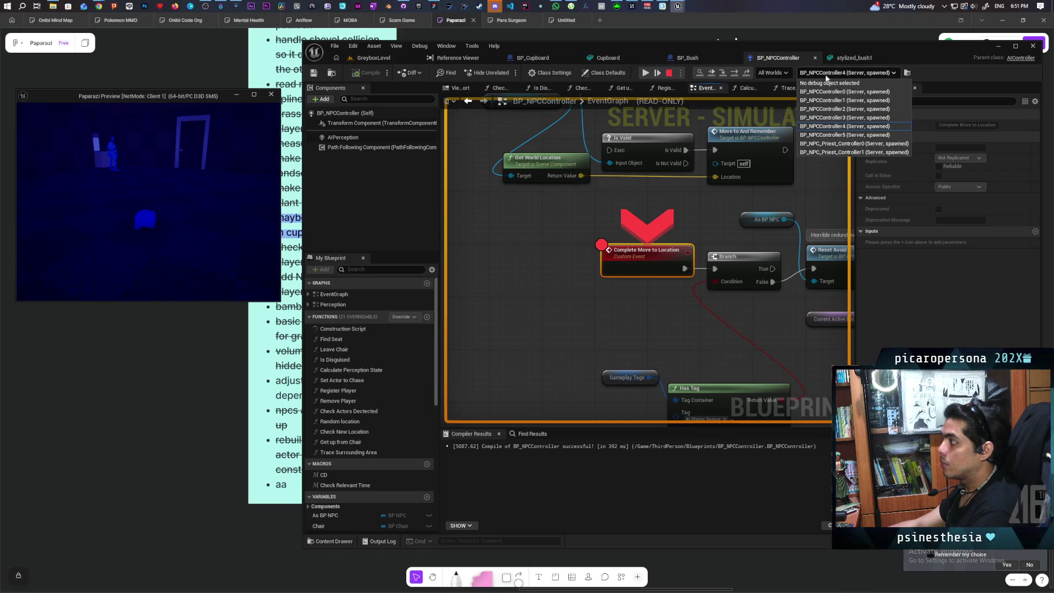
{"action": "left_click", "coordinate": [882, 109]}
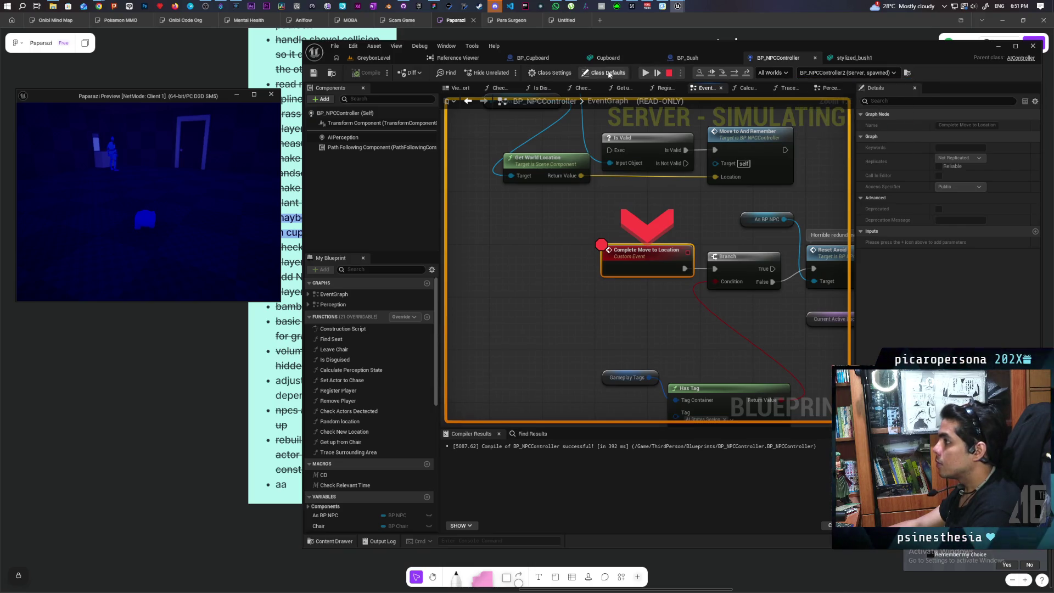
{"action": "left_click", "coordinate": [645, 74]}
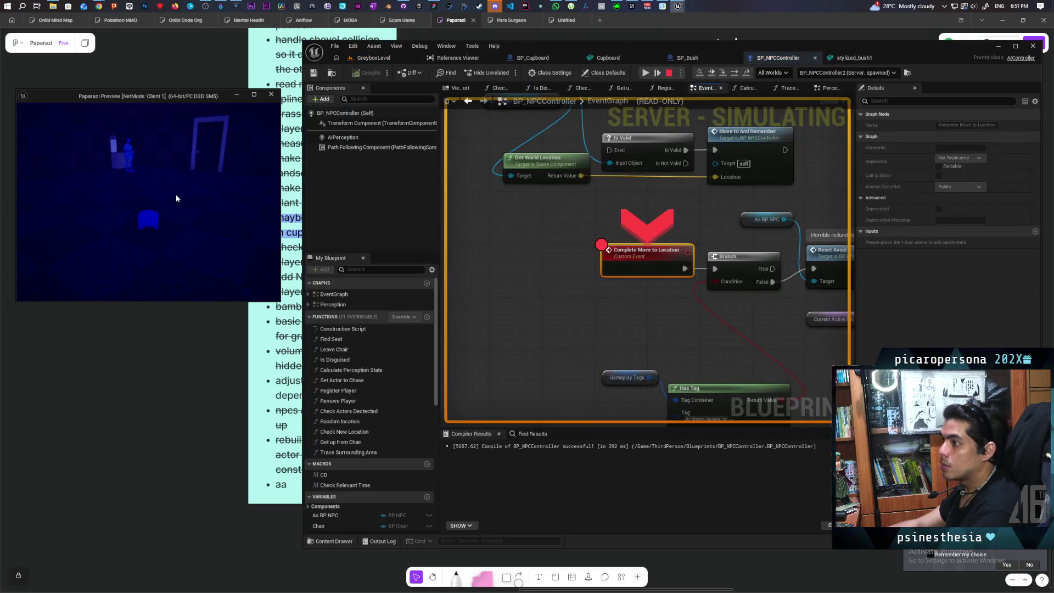
{"action": "left_click", "coordinate": [646, 73]}
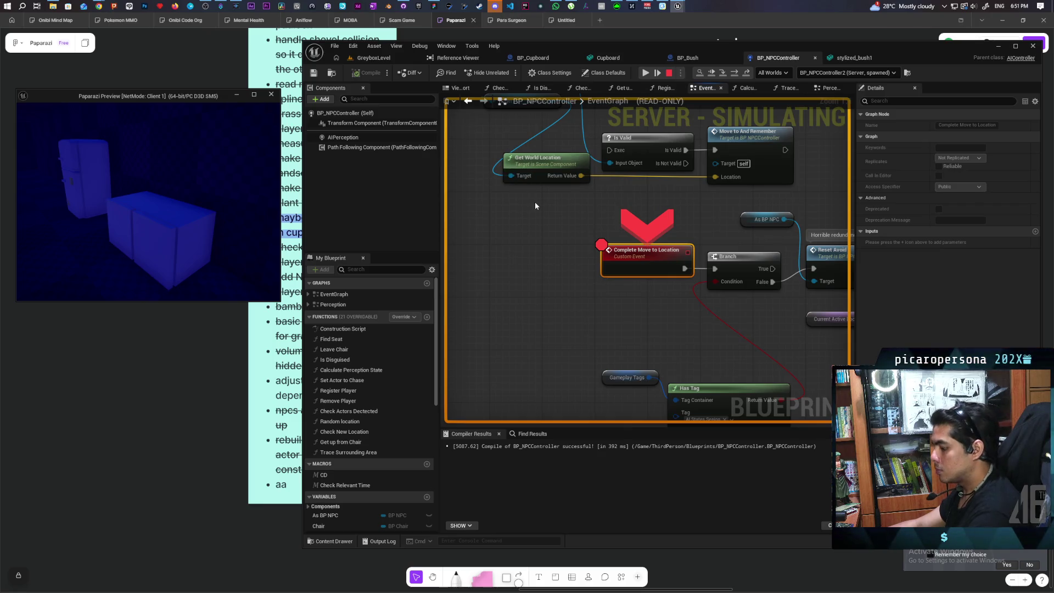
- Step over Branch, Reset Avoid, Is Valid and AI MoveTo into Perception's Trace Surrounding Area
{"action": "key", "text": "F10"}
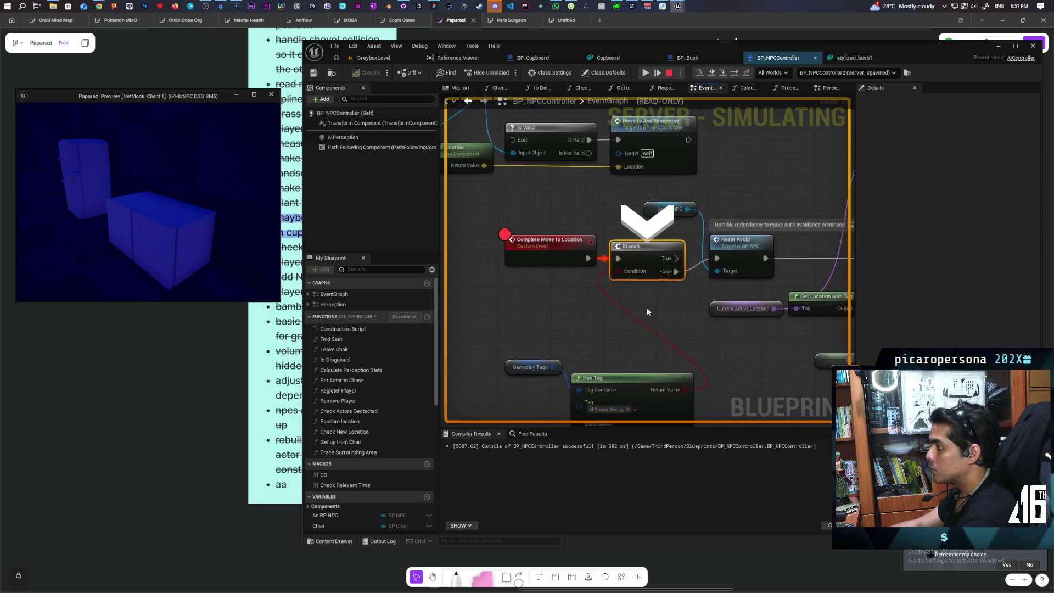
{"action": "key", "text": "F10"}
{"action": "mouse_move", "coordinate": [648, 309]}
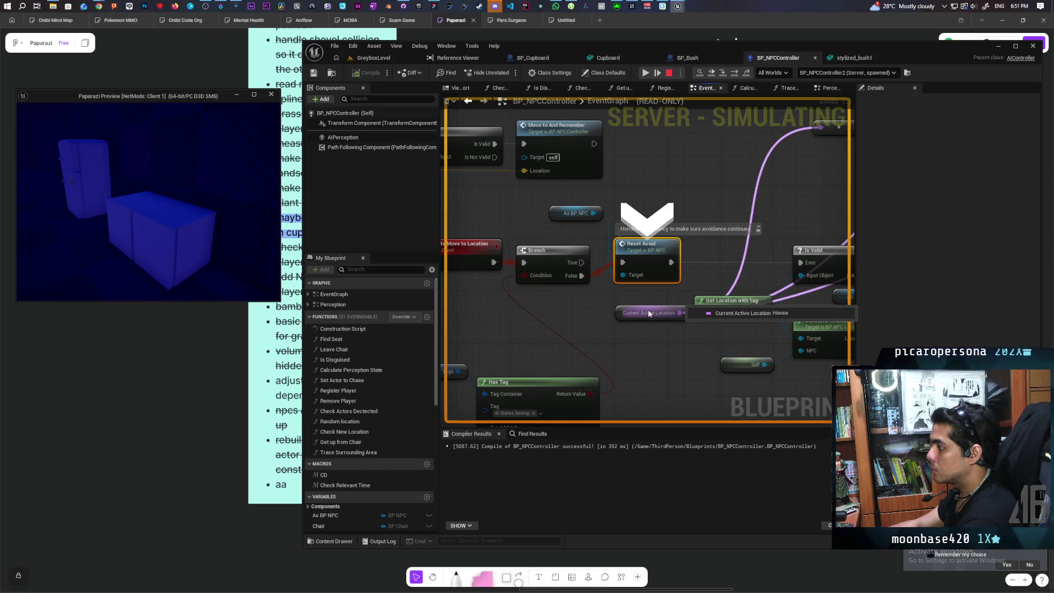
{"action": "key", "text": "F10"}
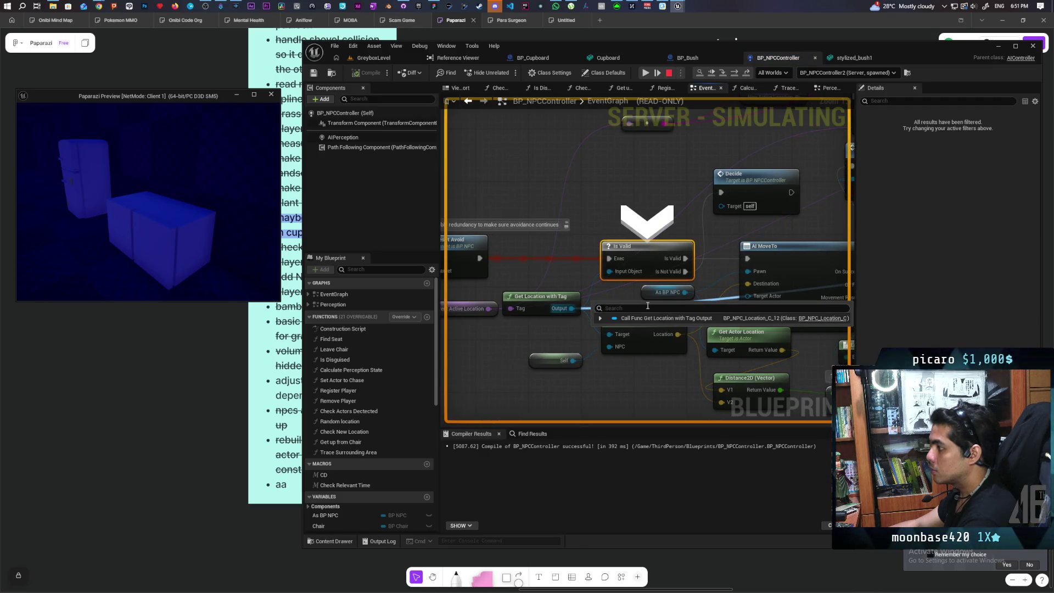
{"action": "key", "text": "F10"}
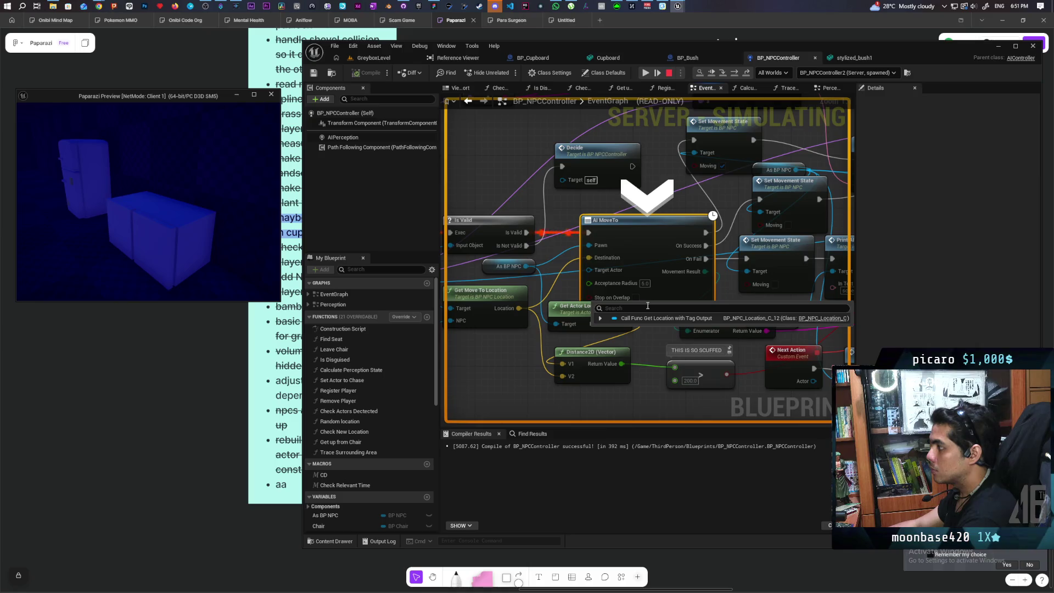
{"action": "key", "text": "F10"}
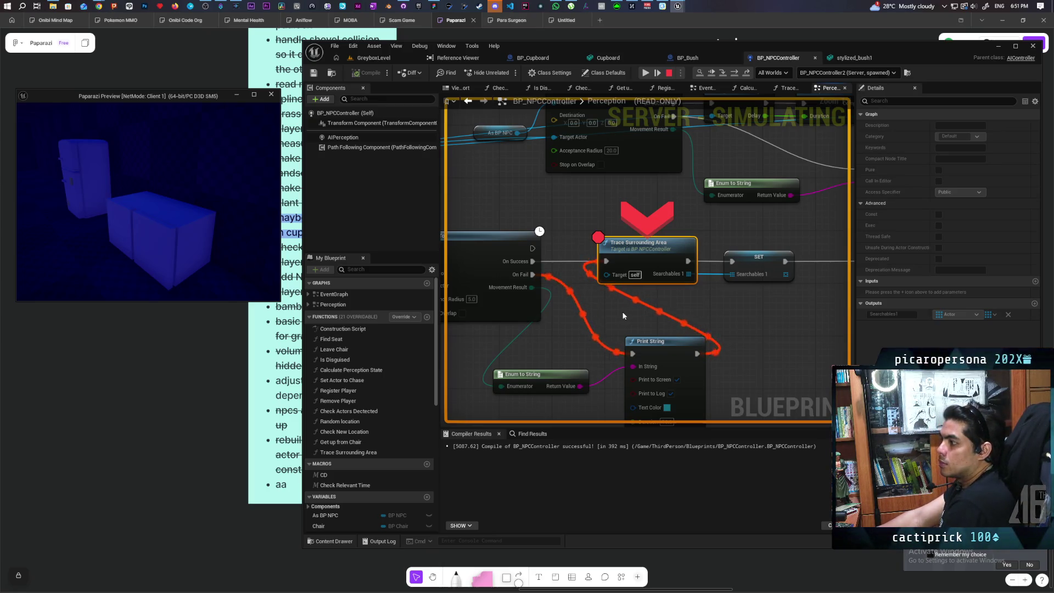
- Pan the Perception graph across AI MoveTo, Is Valid, SET and On Seen, then resume play
{"action": "mouse_move", "coordinate": [623, 315]}
{"action": "left_mouse_down"}
{"action": "mouse_move", "coordinate": [848, 294]}
{"action": "mouse_move", "coordinate": [808, 377]}
{"action": "mouse_move", "coordinate": [845, 379]}
{"action": "left_mouse_up"}
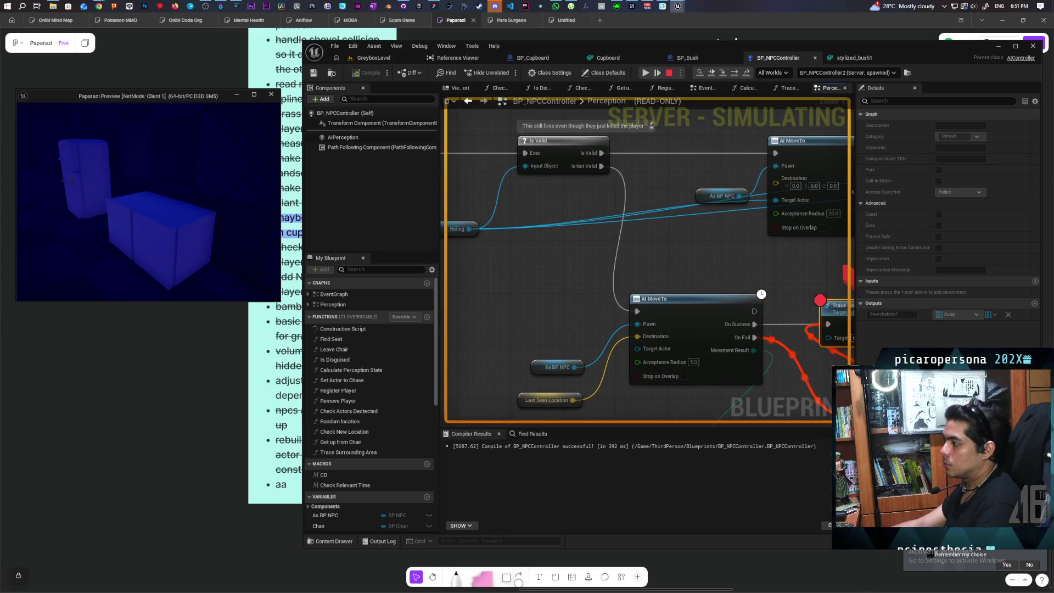
{"action": "mouse_move", "coordinate": [490, 301]}
{"action": "left_mouse_down"}
{"action": "mouse_move", "coordinate": [723, 305]}
{"action": "mouse_move", "coordinate": [696, 327]}
{"action": "mouse_move", "coordinate": [645, 326]}
{"action": "mouse_move", "coordinate": [706, 323]}
{"action": "mouse_move", "coordinate": [520, 313]}
{"action": "left_mouse_up"}
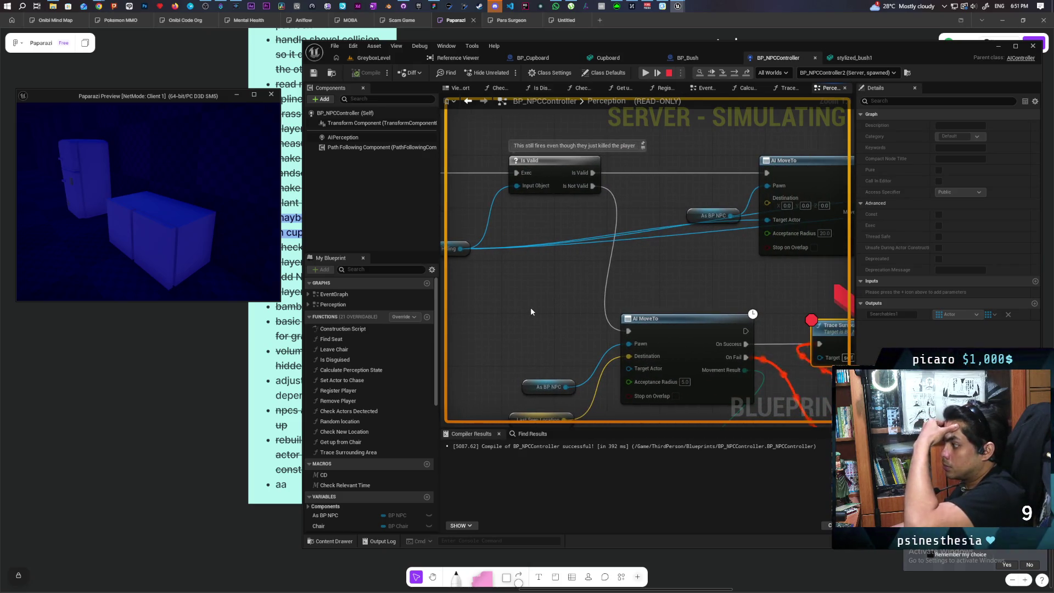
{"action": "mouse_move", "coordinate": [673, 164]}
{"action": "left_mouse_down"}
{"action": "mouse_move", "coordinate": [612, 411]}
{"action": "mouse_move", "coordinate": [661, 282]}
{"action": "mouse_move", "coordinate": [745, 179]}
{"action": "mouse_move", "coordinate": [760, 131]}
{"action": "mouse_move", "coordinate": [739, 141]}
{"action": "left_mouse_up"}
{"action": "scroll", "coordinate": [658, 226], "scroll_direction": "down", "scroll_amount": 2}
{"action": "scroll", "coordinate": [661, 296], "scroll_direction": "up", "scroll_amount": 2}
{"action": "left_click", "coordinate": [714, 74]}
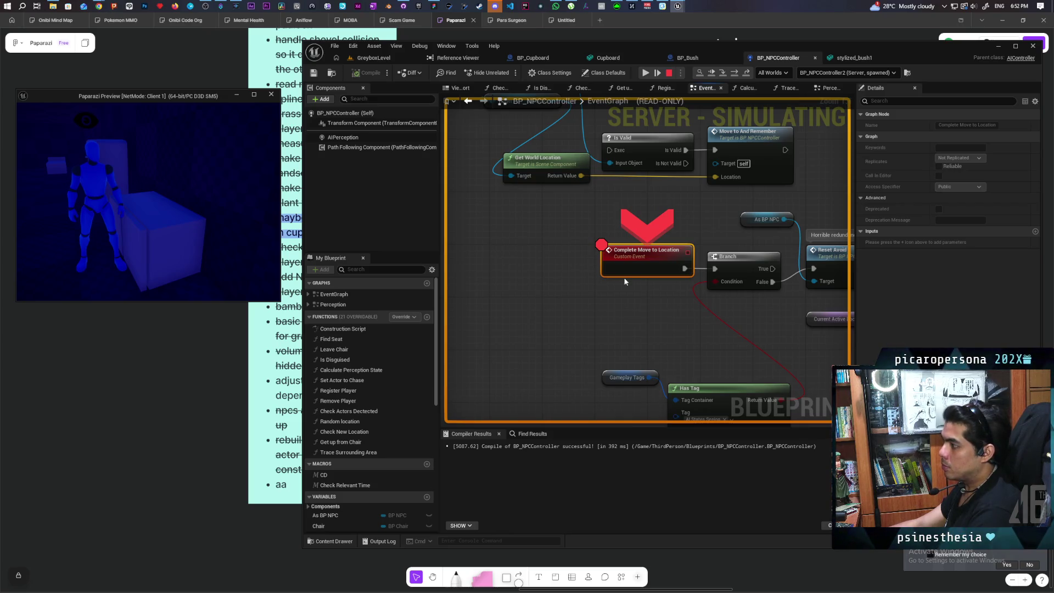
- Centre Complete Move to Location, then step over Branch, Reset Avoid and Is Valid into Perception
{"action": "scroll", "coordinate": [625, 282], "scroll_direction": "down", "scroll_amount": 4}
{"action": "scroll", "coordinate": [554, 342], "scroll_direction": "down", "scroll_amount": 2}
{"action": "scroll", "coordinate": [616, 284], "scroll_direction": "up", "scroll_amount": 2}
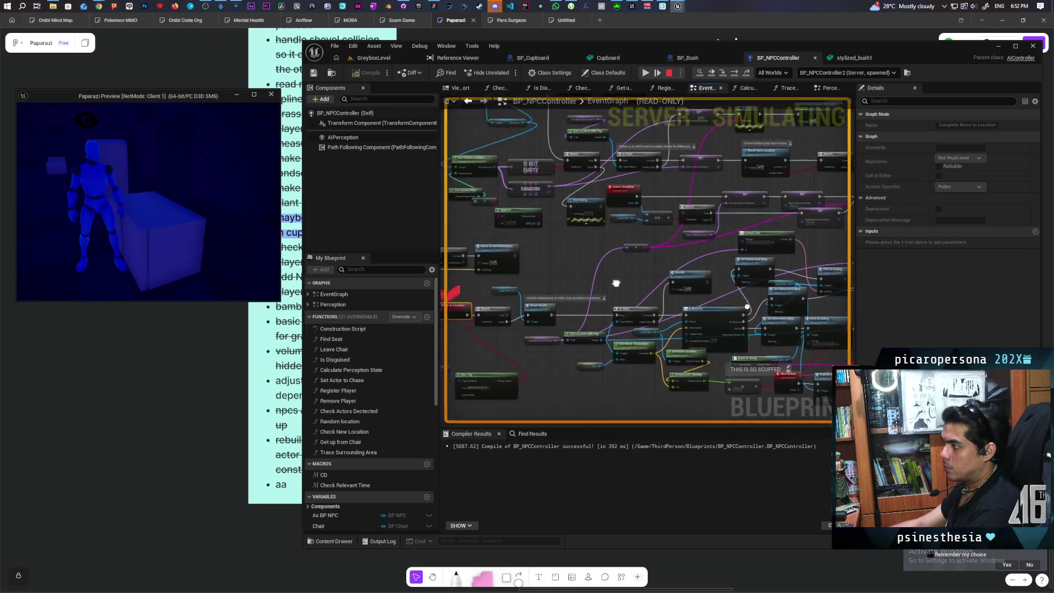
{"action": "left_click_drag", "start_coordinate": [615, 283], "coordinate": [768, 273]}
{"action": "scroll", "coordinate": [585, 311], "scroll_direction": "up", "scroll_amount": 4}
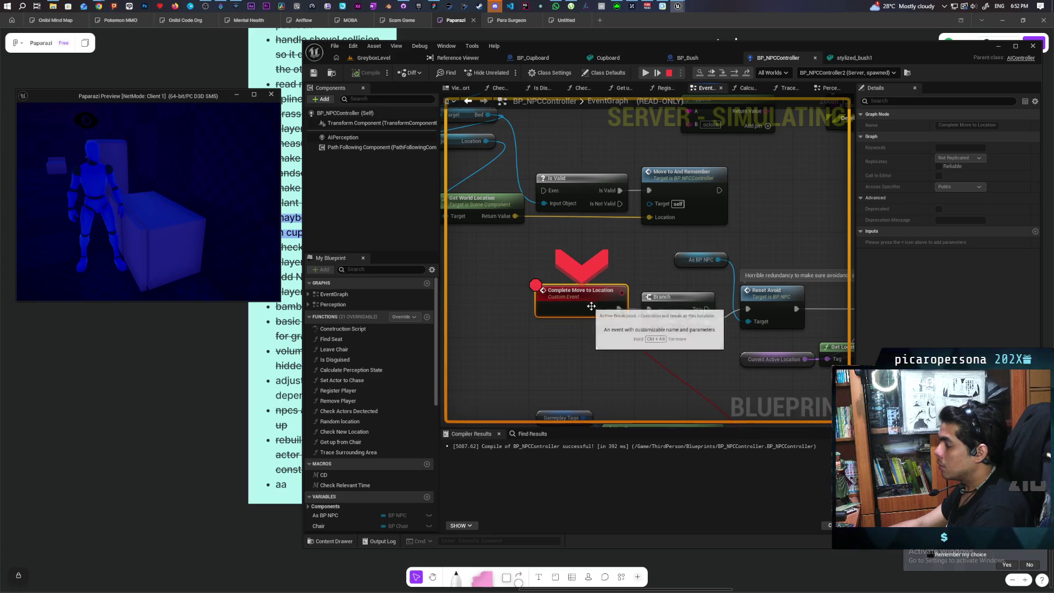
{"action": "mouse_move", "coordinate": [730, 236]}
{"action": "left_mouse_down"}
{"action": "mouse_move", "coordinate": [493, 188]}
{"action": "mouse_move", "coordinate": [642, 171]}
{"action": "mouse_move", "coordinate": [634, 181]}
{"action": "left_mouse_up"}
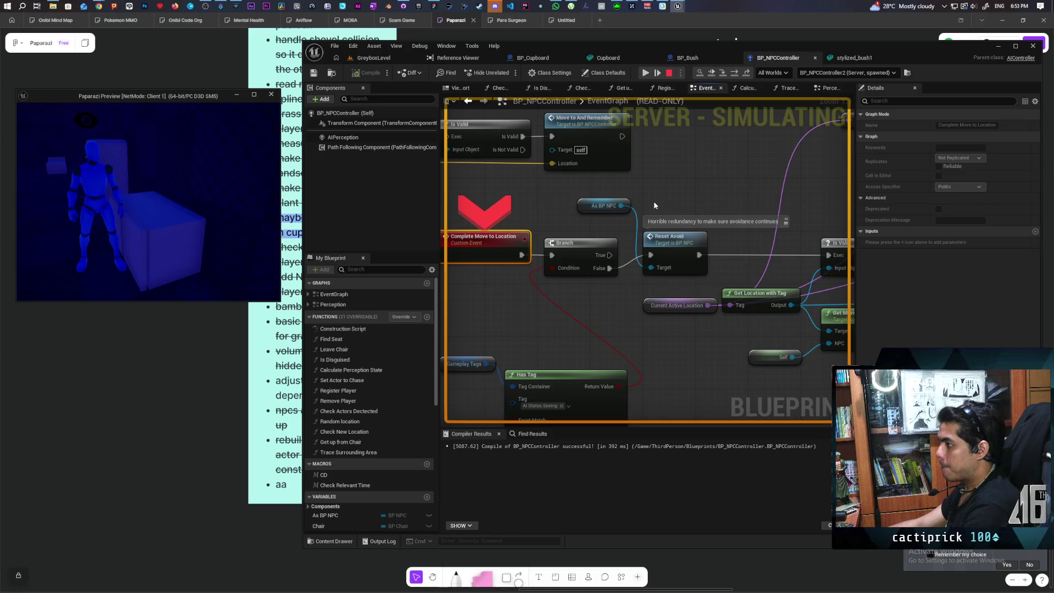
{"action": "key", "text": "F10"}
{"action": "key", "text": "F10"}
{"action": "key", "text": "F10"}
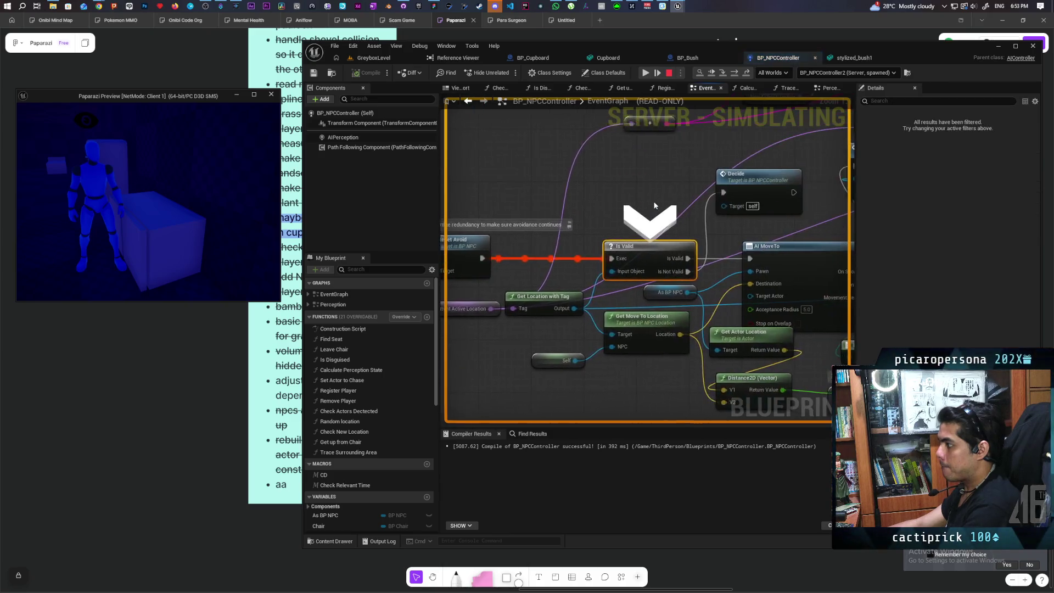
{"action": "key", "text": "F10"}
{"action": "key", "text": "F10"}
{"action": "key", "text": "F10"}
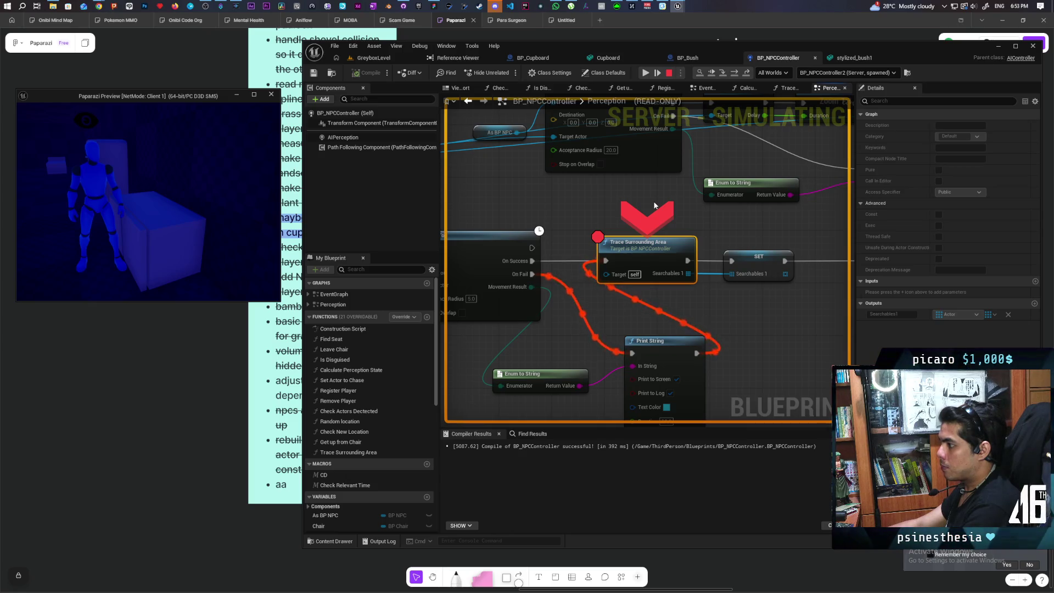
- Bring AI MoveTo, Cast and SET into view and step through Search to AI MoveTo
{"action": "left_click_drag", "start_coordinate": [589, 292], "coordinate": [775, 276]}
{"action": "scroll", "coordinate": [774, 276], "scroll_direction": "down", "scroll_amount": 3}
{"action": "mouse_move", "coordinate": [671, 292]}
{"action": "left_mouse_down"}
{"action": "mouse_move", "coordinate": [762, 316]}
{"action": "mouse_move", "coordinate": [598, 263]}
{"action": "mouse_move", "coordinate": [650, 243]}
{"action": "mouse_move", "coordinate": [626, 244]}
{"action": "mouse_move", "coordinate": [725, 313]}
{"action": "mouse_move", "coordinate": [631, 313]}
{"action": "mouse_move", "coordinate": [552, 235]}
{"action": "left_mouse_up"}
{"action": "key", "text": "F10"}
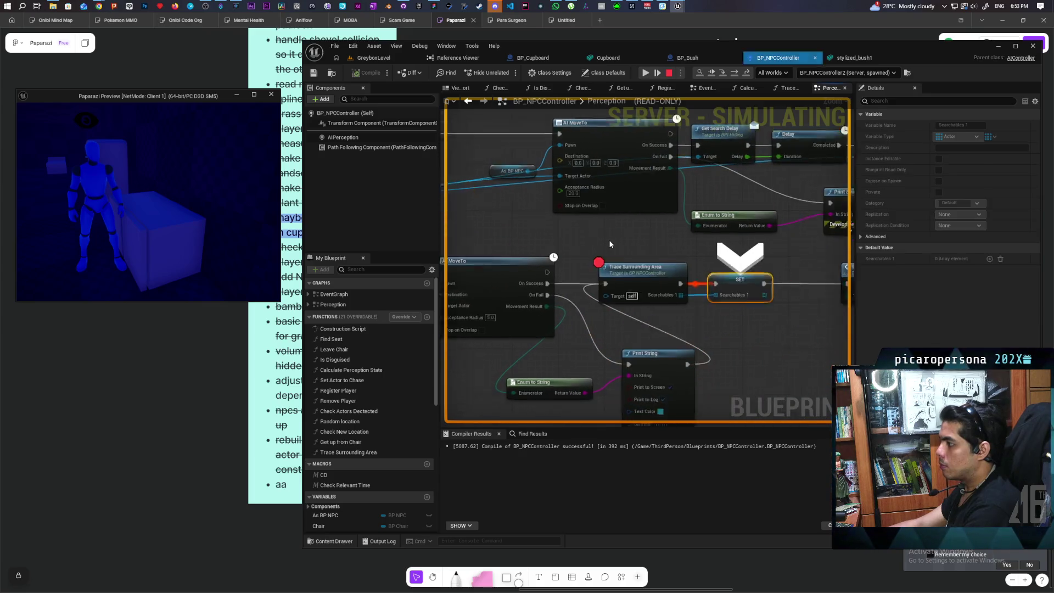
{"action": "key", "text": "F10"}
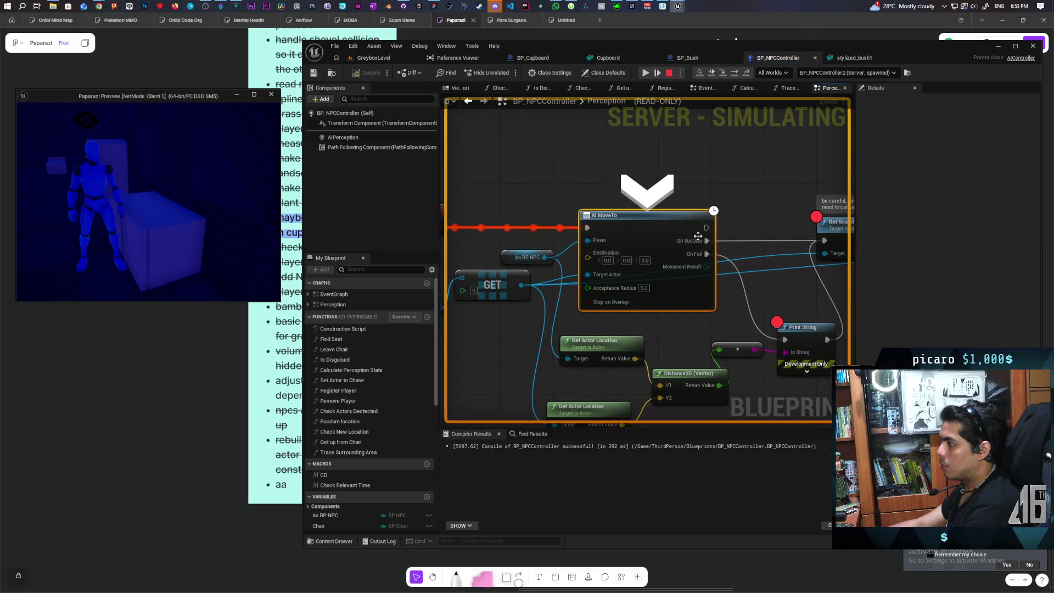
{"action": "mouse_move", "coordinate": [600, 261]}
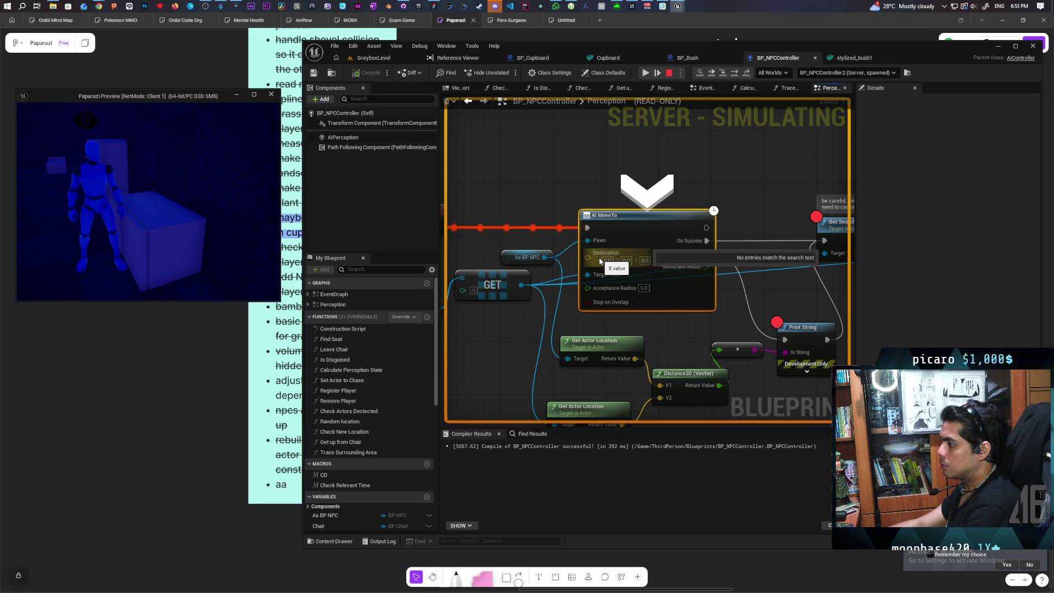
{"action": "scroll", "coordinate": [600, 262], "scroll_direction": "down", "scroll_amount": 2}
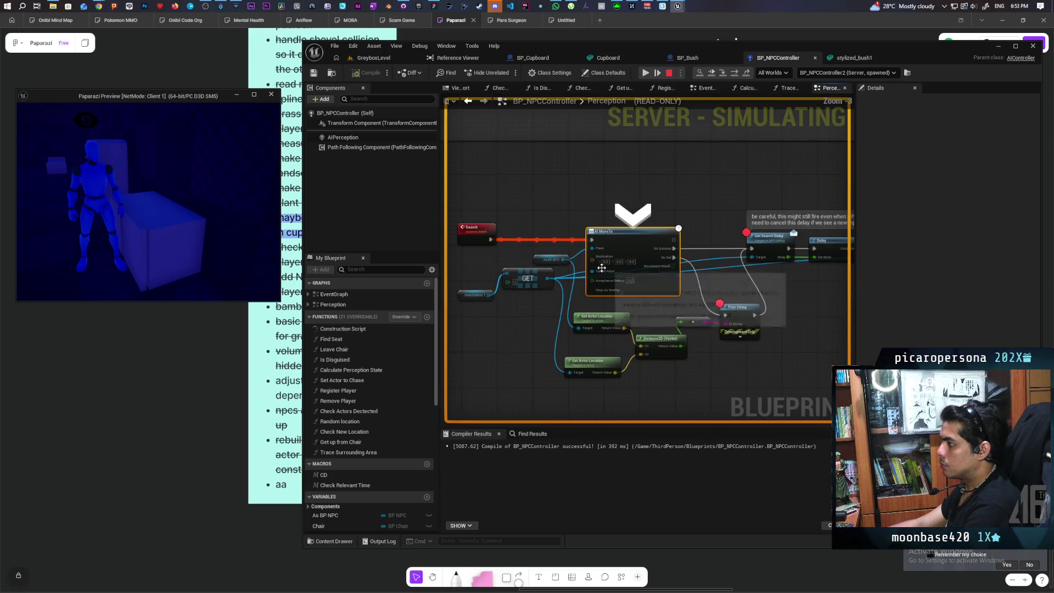
{"action": "scroll", "coordinate": [620, 278], "scroll_direction": "up", "scroll_amount": 1}
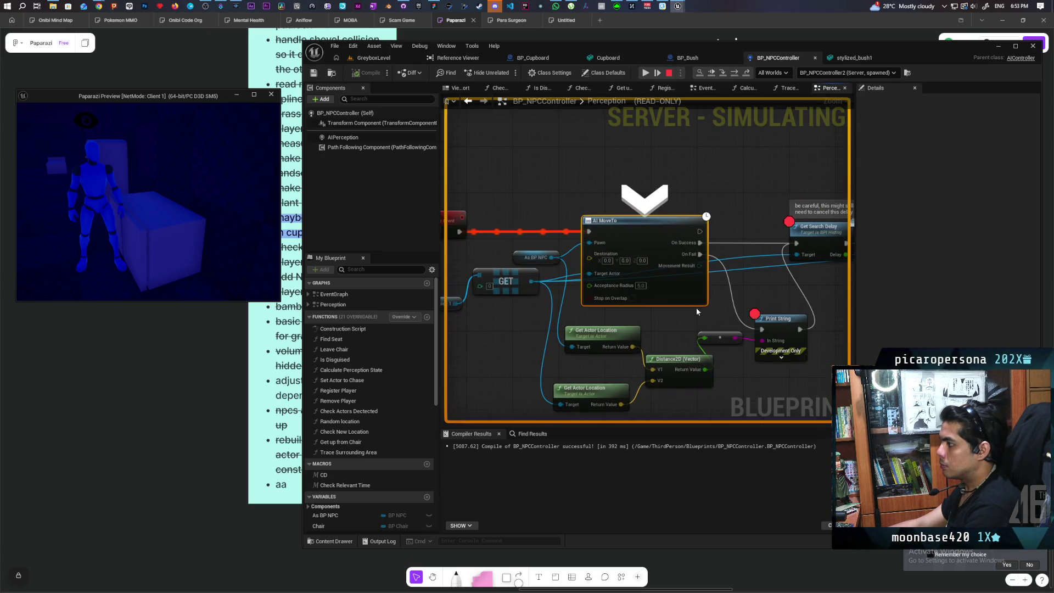
- Return to the EventGraph and step through Set Movement State, Print AI Debug and the next Set Movement State
{"action": "key", "text": "alt+Left"}
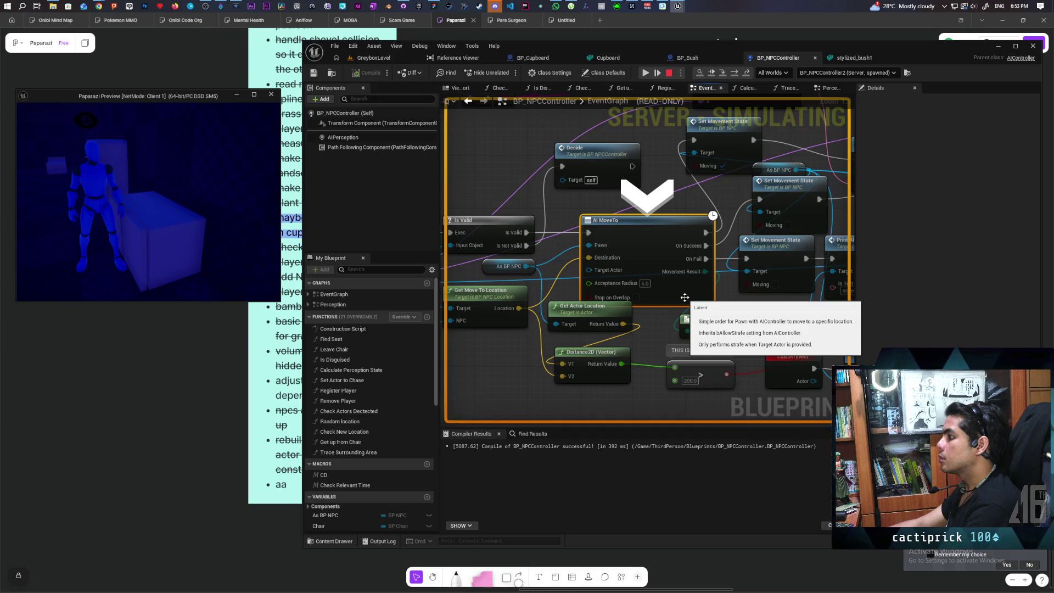
{"action": "key", "text": "F10"}
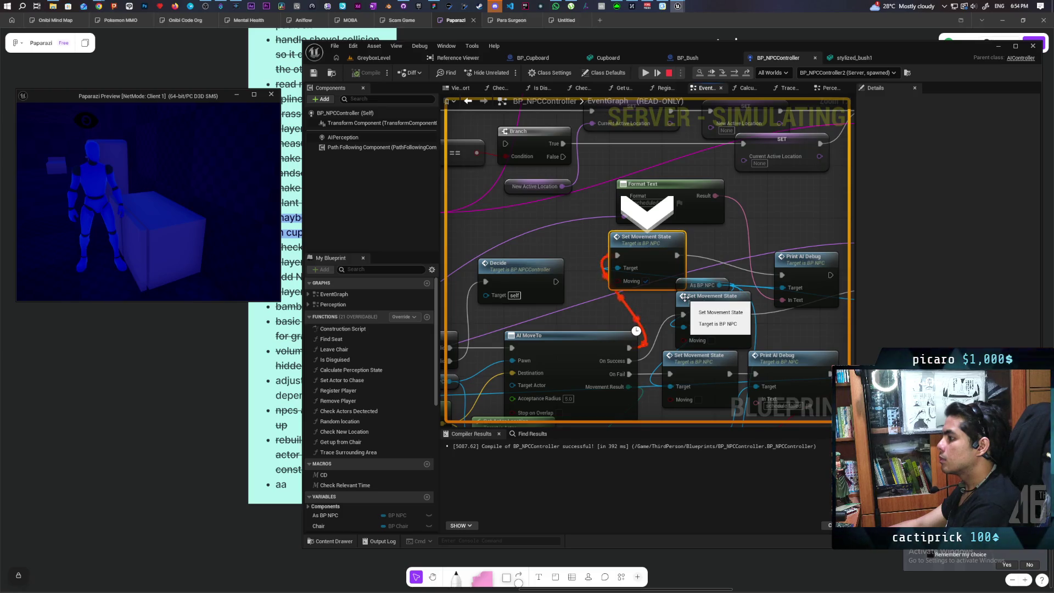
{"action": "key", "text": "F10"}
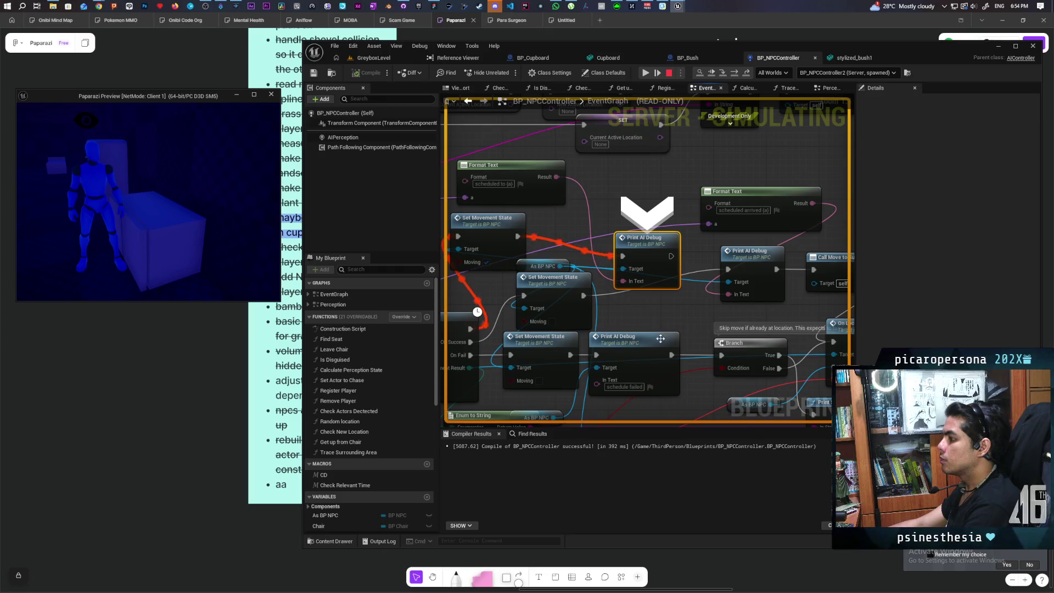
{"action": "key", "text": "F10"}
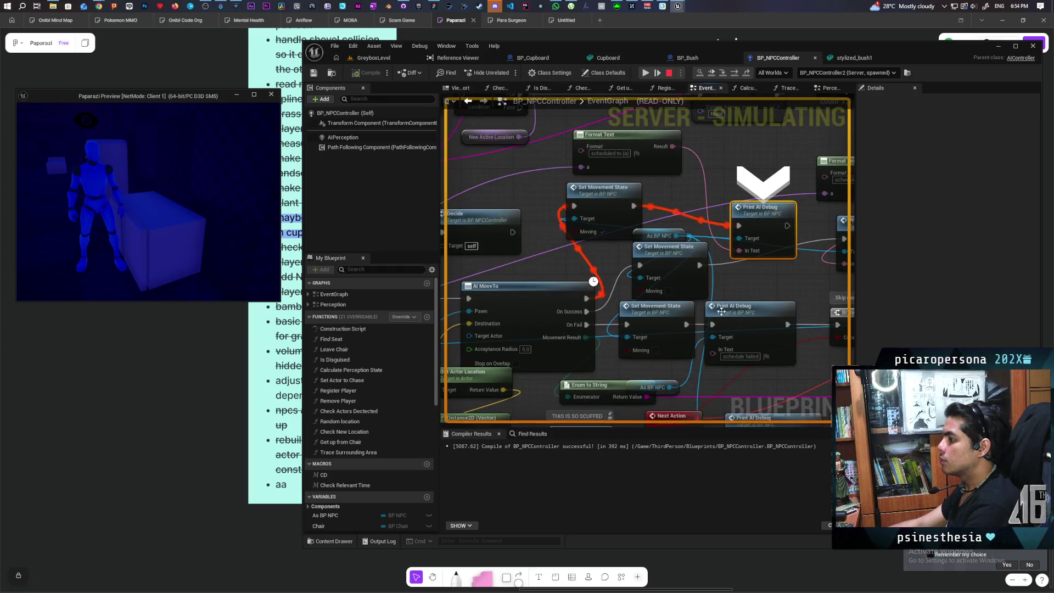
- Add breakpoints on the upper and lower Set Movement State nodes, then resume the game
{"action": "key", "text": "F9"}
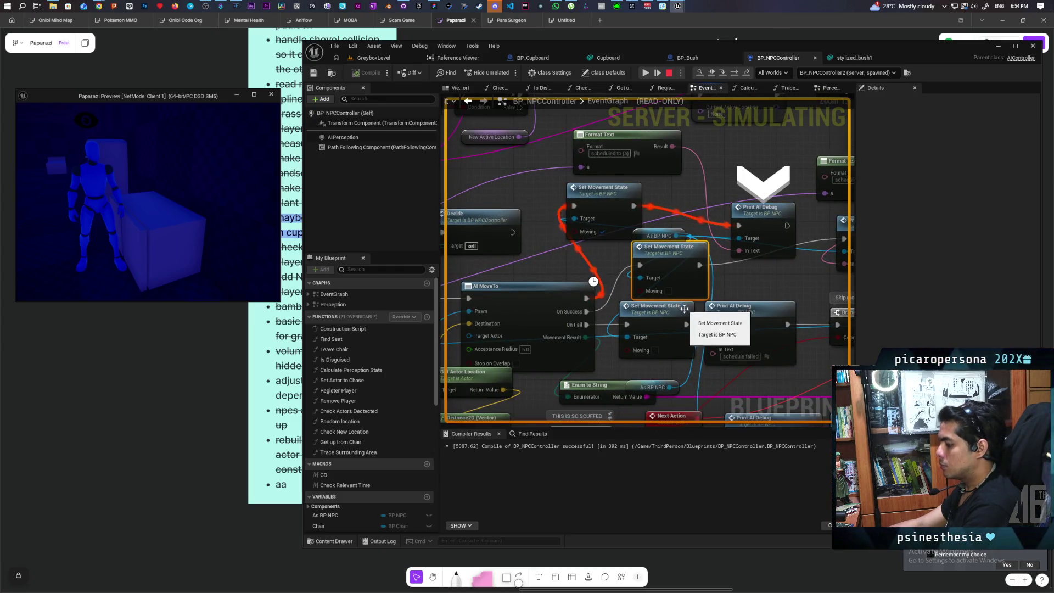
{"action": "left_click", "coordinate": [647, 329]}
{"action": "key", "text": "F9"}
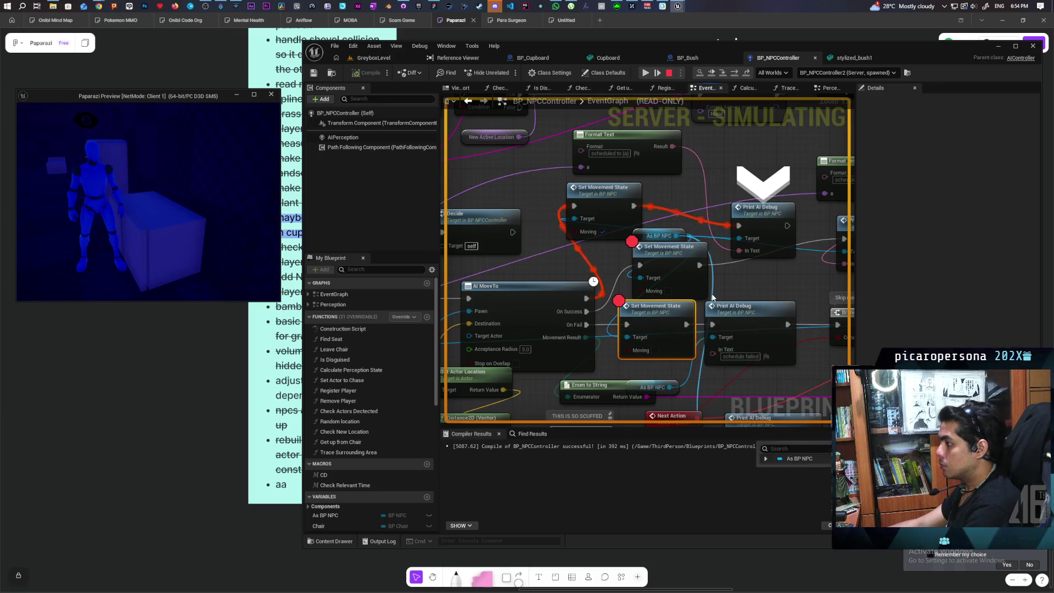
{"action": "left_click", "coordinate": [715, 72]}
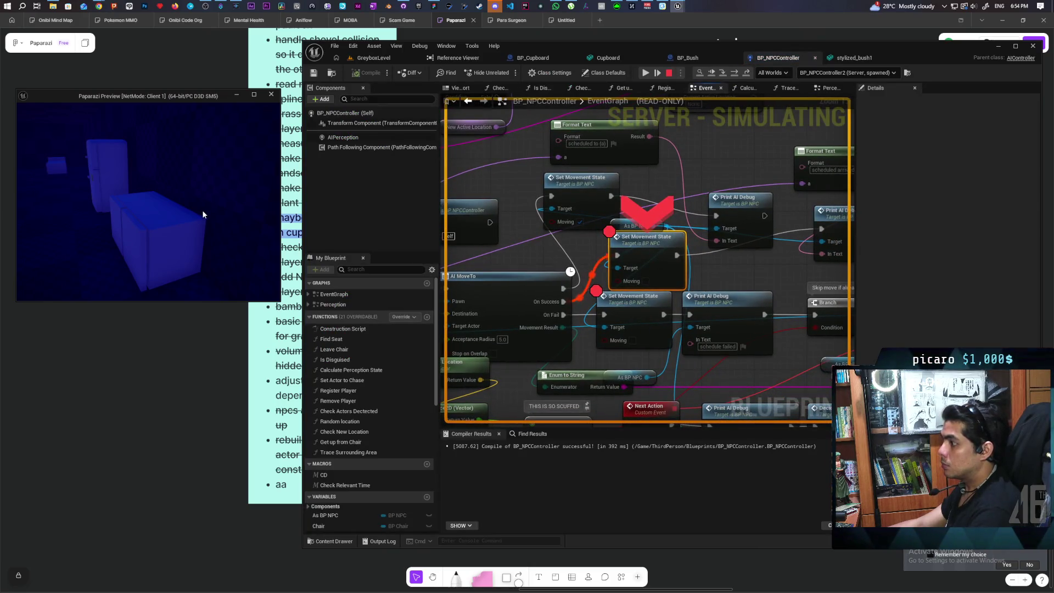
{"action": "left_click_drag", "start_coordinate": [669, 260], "coordinate": [739, 231]}
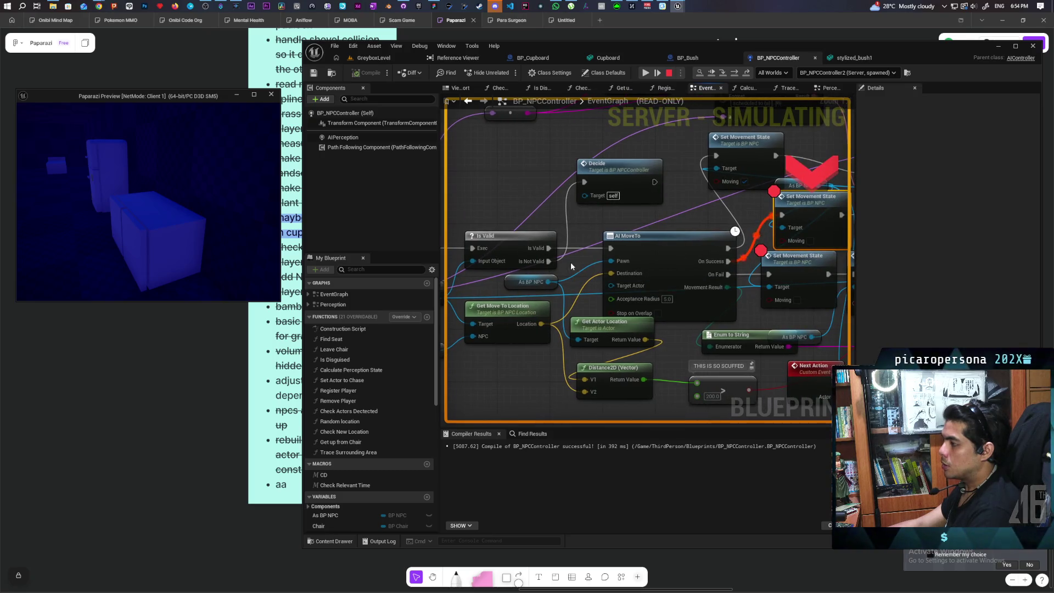
{"action": "mouse_move", "coordinate": [659, 288]}
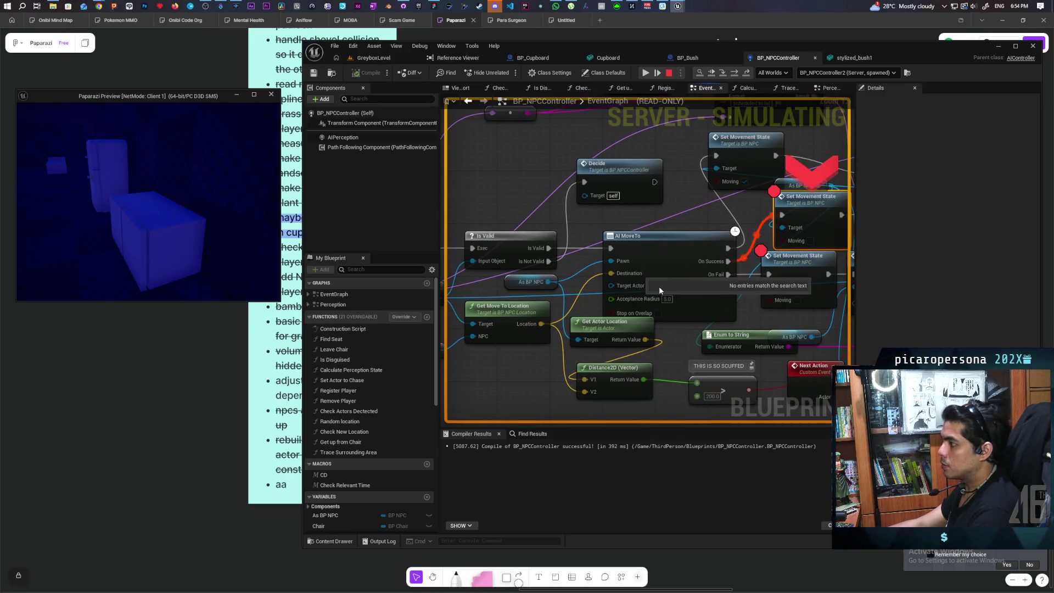
{"action": "scroll", "coordinate": [653, 283], "scroll_direction": "down", "scroll_amount": 6}
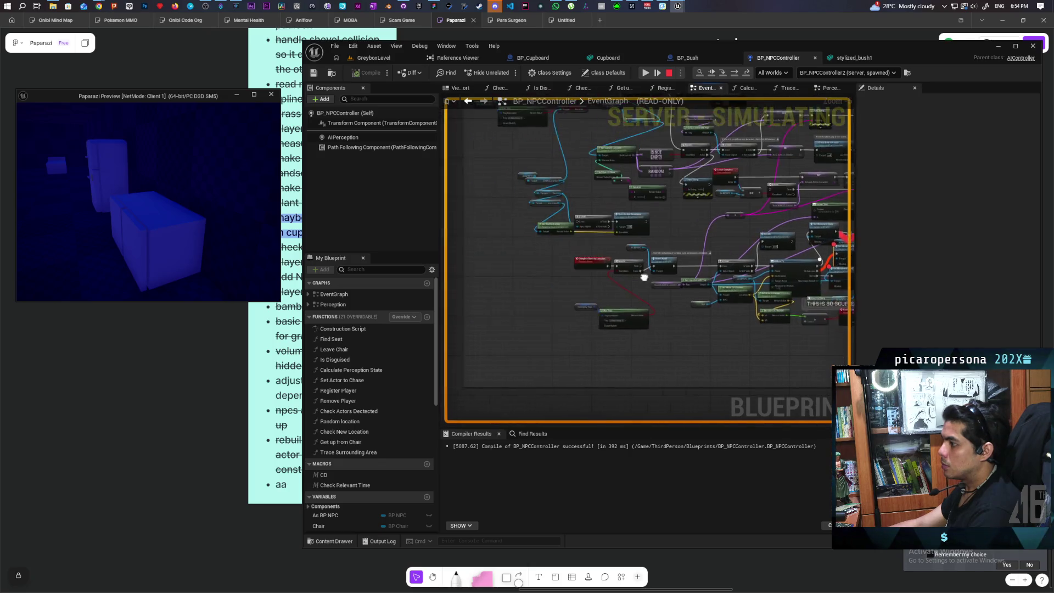
- Zoom to the Move To area, add an F9 breakpoint on the Continue custom event, and resume
{"action": "scroll", "coordinate": [640, 276], "scroll_direction": "up", "scroll_amount": 3}
{"action": "scroll", "coordinate": [637, 277], "scroll_direction": "up", "scroll_amount": 3}
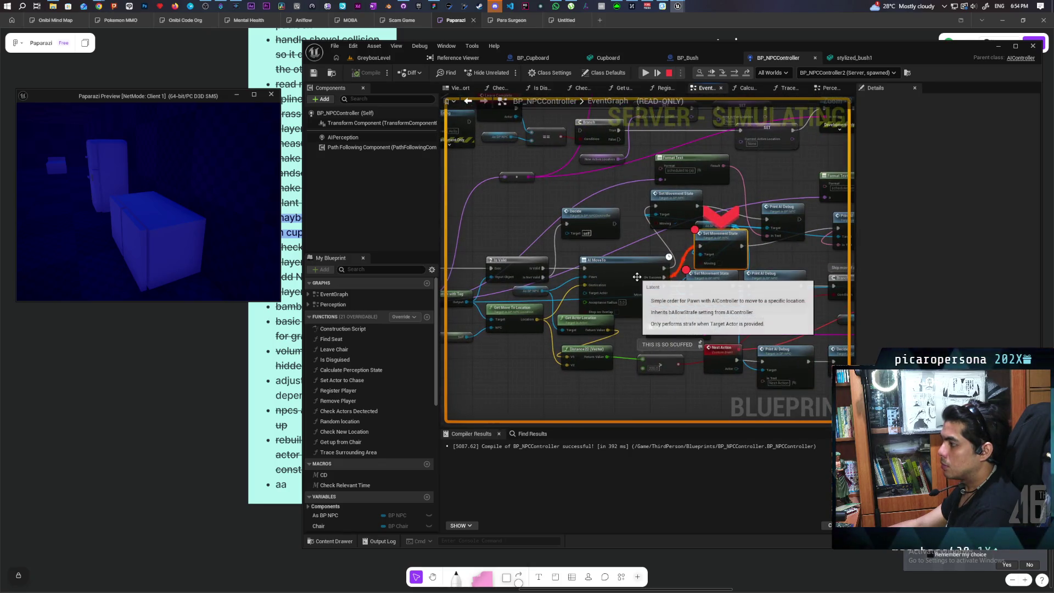
{"action": "scroll", "coordinate": [636, 277], "scroll_direction": "down", "scroll_amount": 5}
{"action": "scroll", "coordinate": [587, 279], "scroll_direction": "up", "scroll_amount": 2}
{"action": "scroll", "coordinate": [660, 262], "scroll_direction": "up", "scroll_amount": 5}
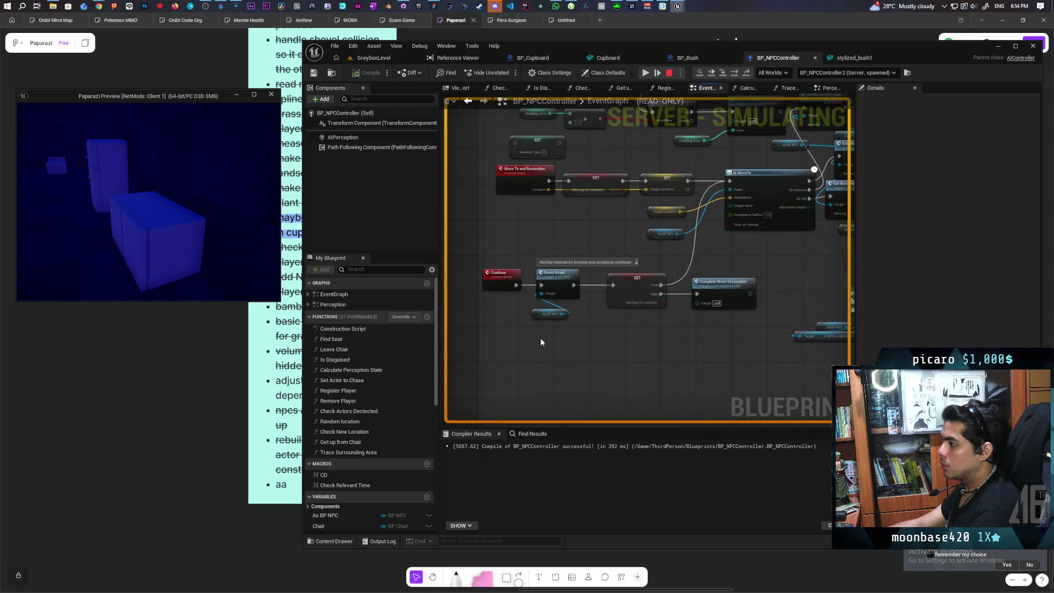
{"action": "left_click", "coordinate": [510, 287]}
{"action": "key", "text": "F9"}
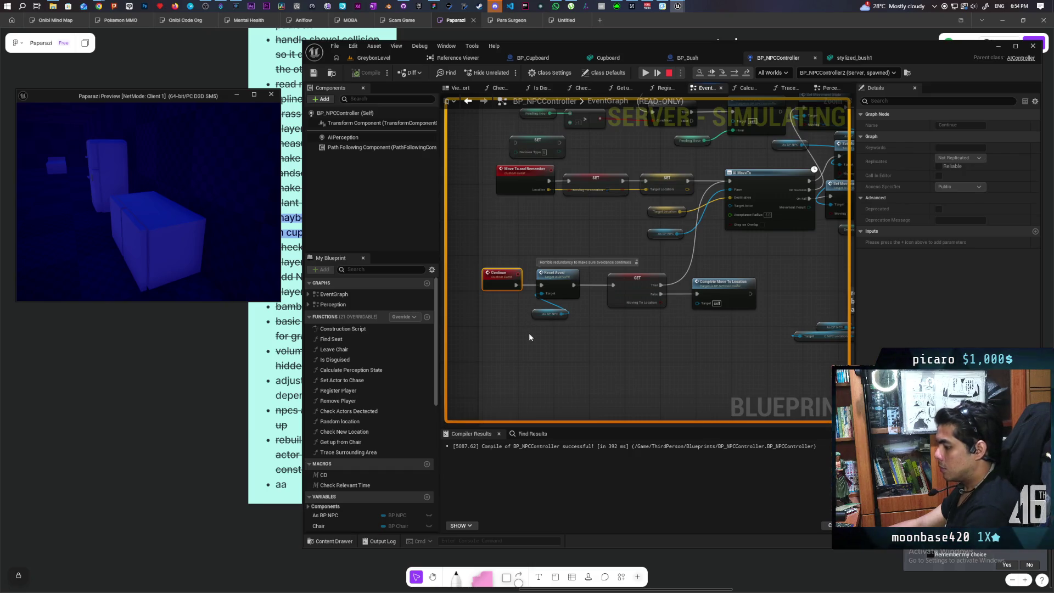
{"action": "left_click", "coordinate": [646, 73]}
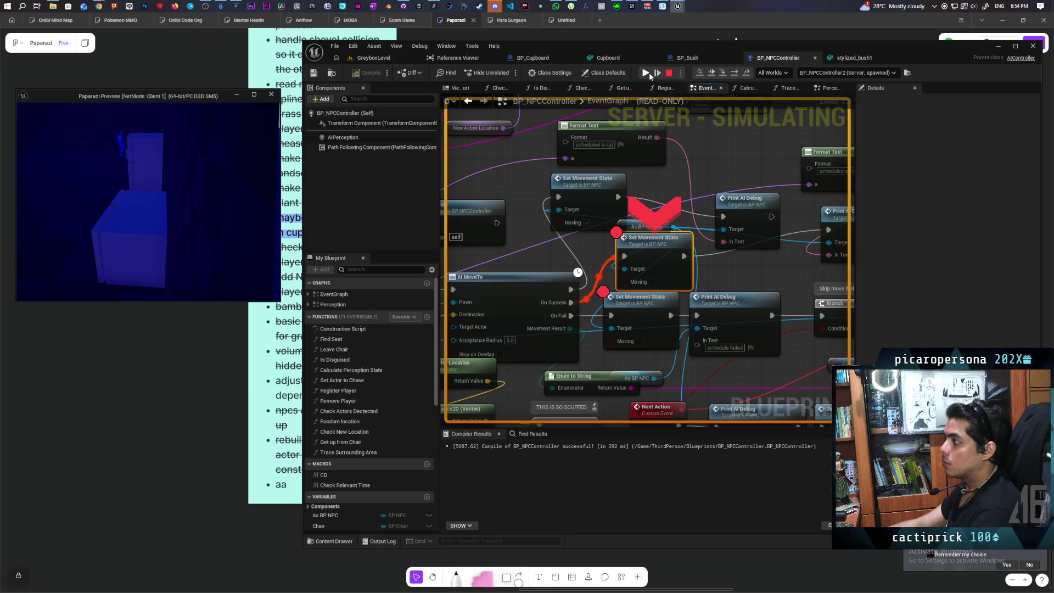
- Resume, step the player out of the cupboard, and stop the play session
{"action": "left_click", "coordinate": [649, 73]}
{"action": "key", "text": "f"}
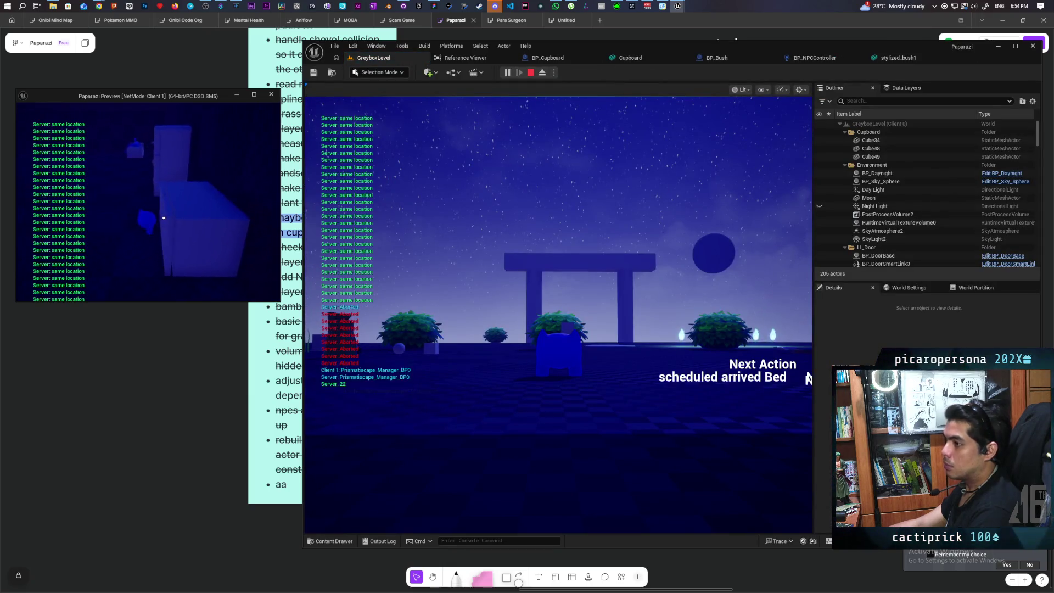
{"action": "key", "text": "Escape"}
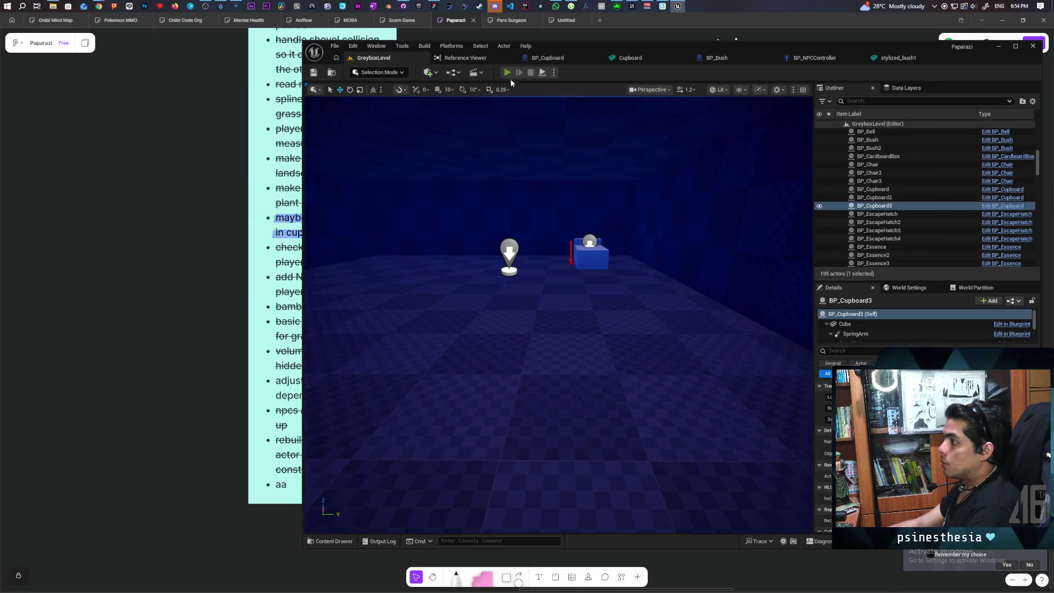
- Start a fresh play session, walk forward, and resume until the Continue breakpoint hits
{"action": "left_click", "coordinate": [507, 72]}
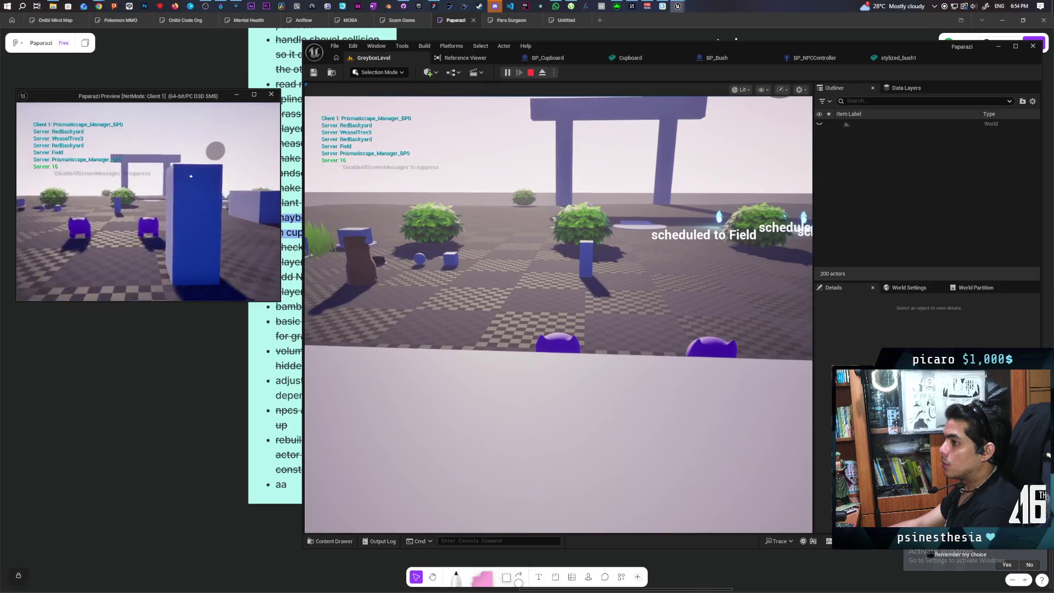
{"action": "key", "text": "w"}
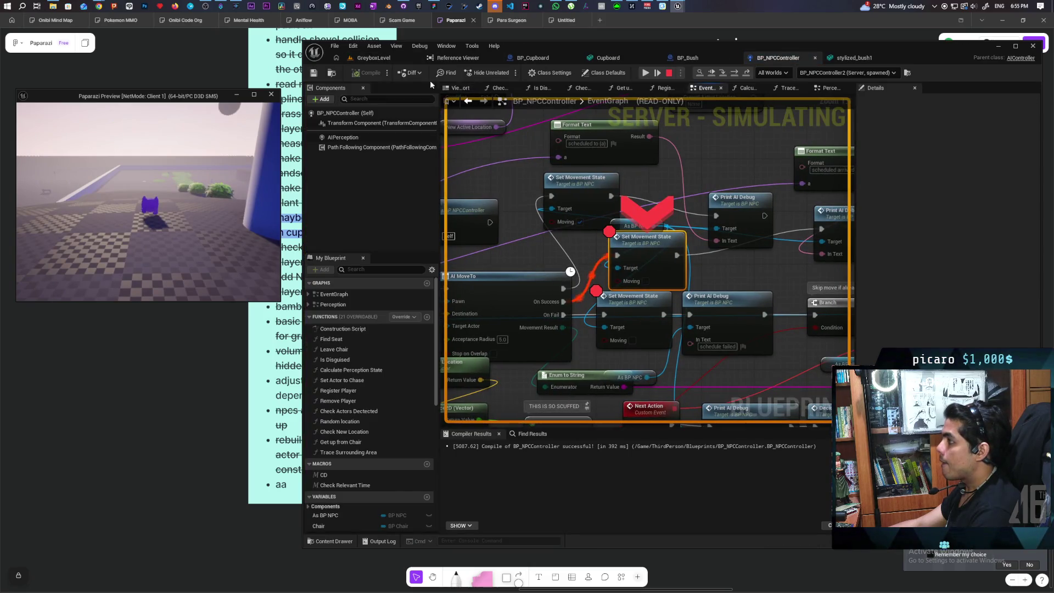
{"action": "left_click", "coordinate": [646, 73]}
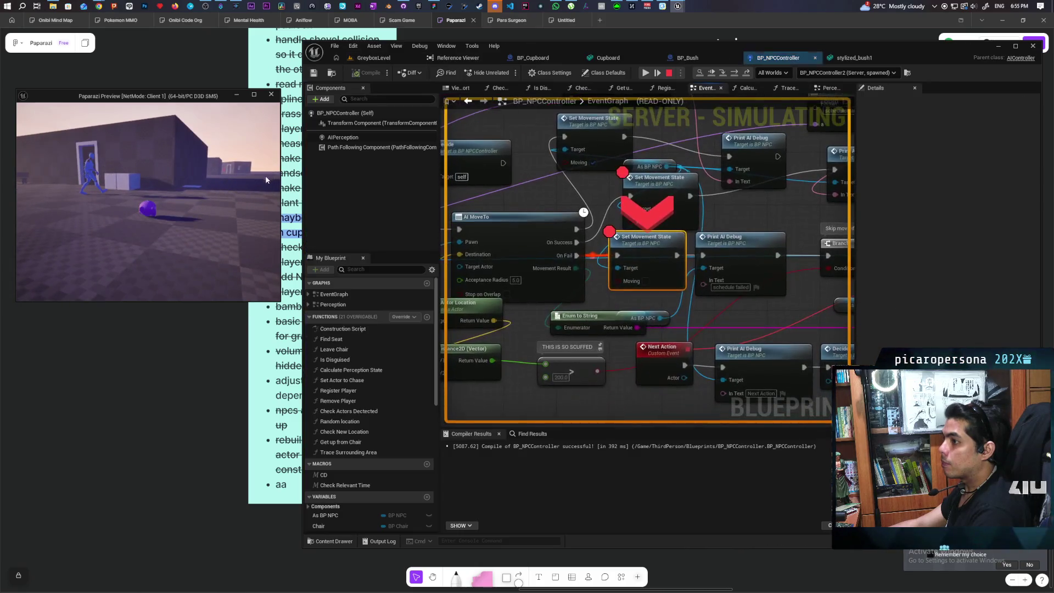
{"action": "left_click", "coordinate": [646, 76]}
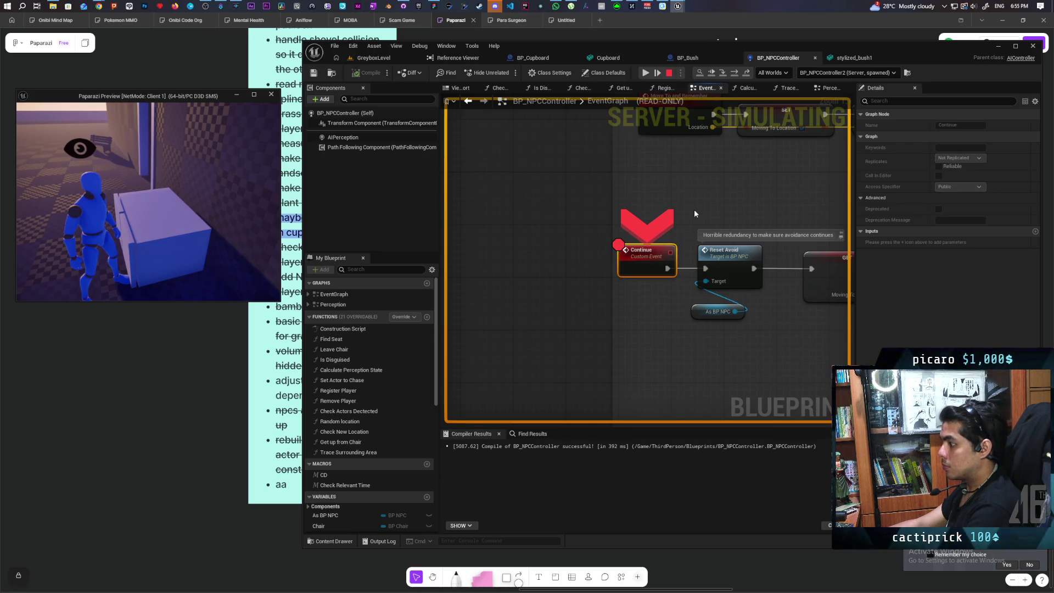
- Step over Reset Avoid and GET to Complete Move To Location, then stop play
{"action": "key", "text": "F10"}
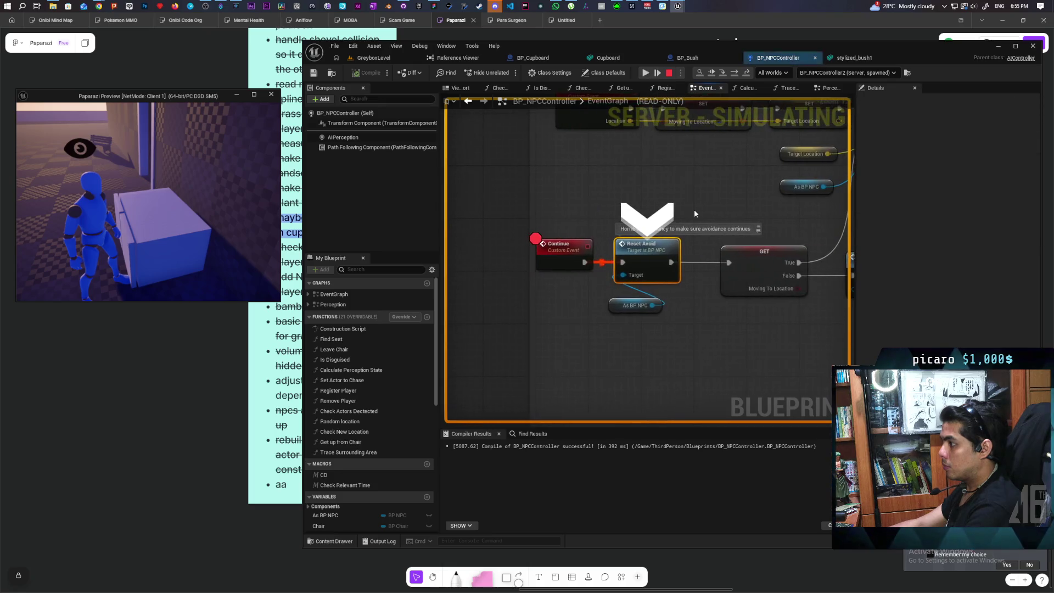
{"action": "key", "text": "F10"}
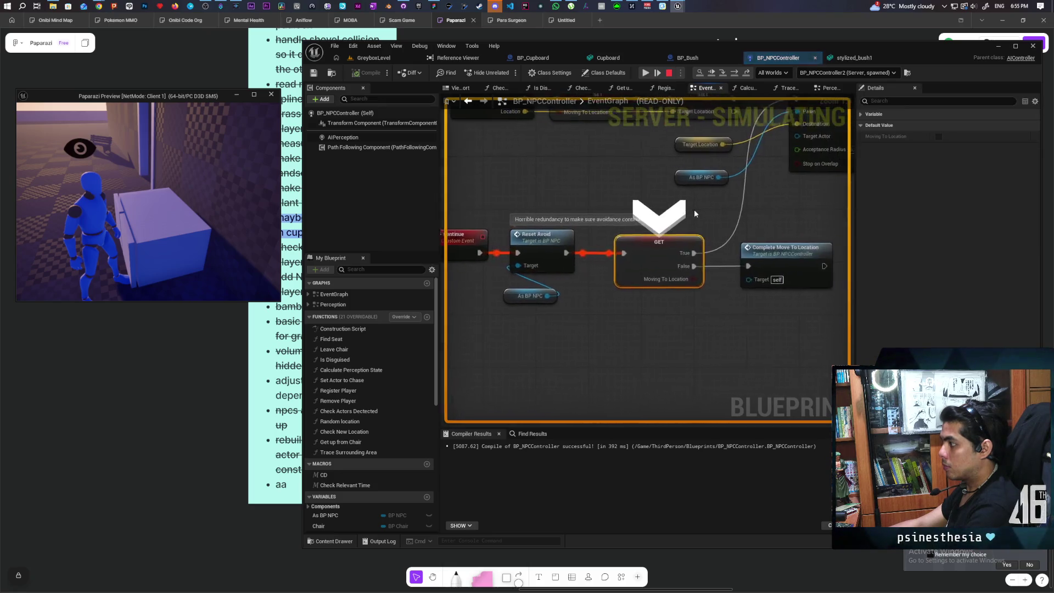
{"action": "key", "text": "F10"}
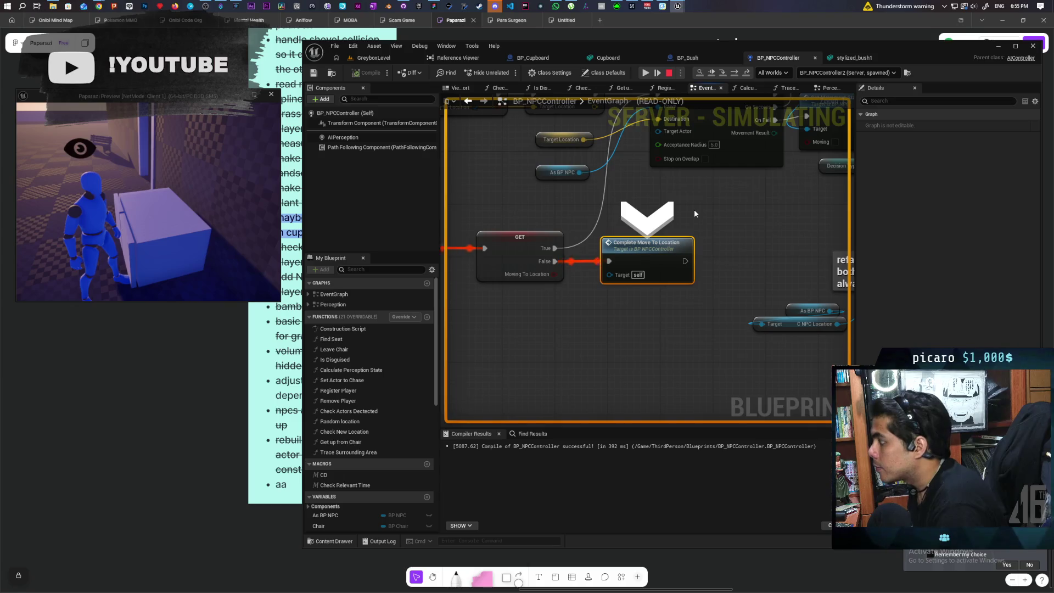
{"action": "mouse_move", "coordinate": [701, 206]}
{"action": "left_mouse_down"}
{"action": "mouse_move", "coordinate": [810, 172]}
{"action": "mouse_move", "coordinate": [816, 185]}
{"action": "mouse_move", "coordinate": [764, 191]}
{"action": "mouse_move", "coordinate": [753, 271]}
{"action": "mouse_move", "coordinate": [800, 266]}
{"action": "mouse_move", "coordinate": [791, 263]}
{"action": "left_mouse_up"}
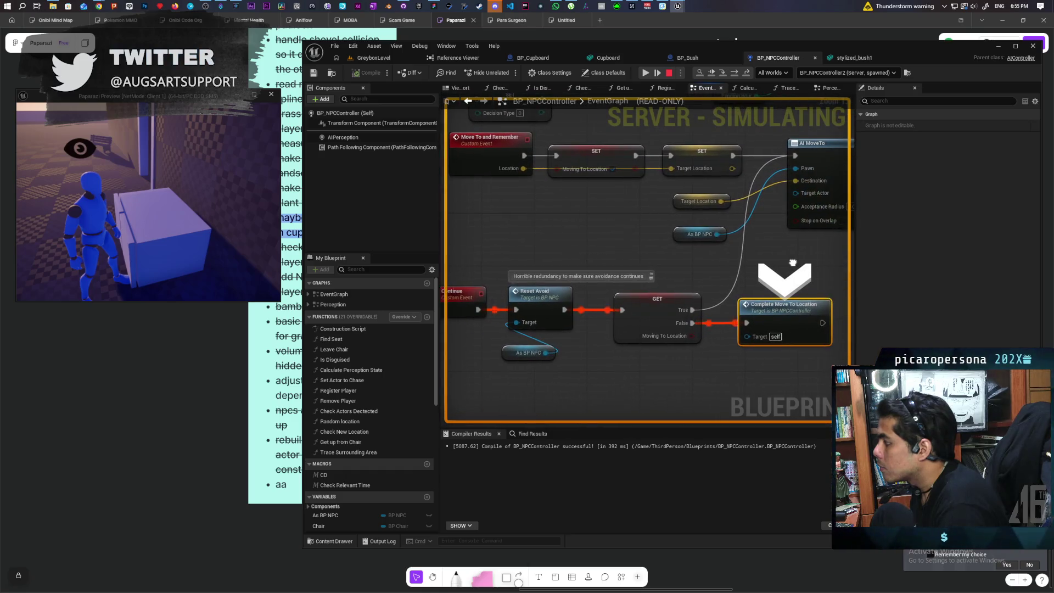
{"action": "left_click", "coordinate": [668, 72]}
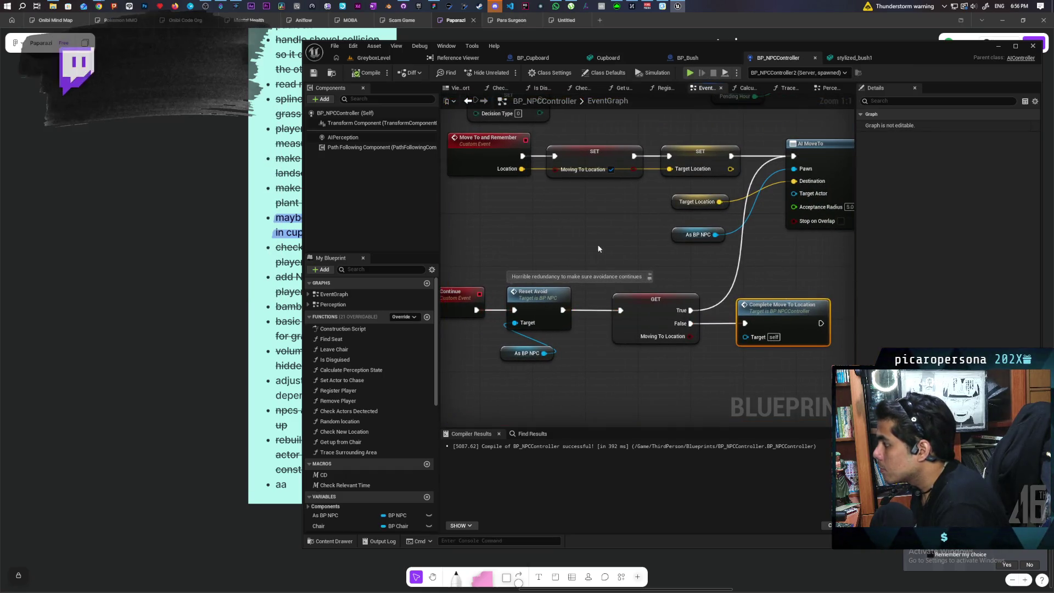
- Wire the Branch True output to Reset Avoid and move Branch and Has Tag into the Continue logic
{"action": "scroll", "coordinate": [736, 222], "scroll_direction": "down", "scroll_amount": 5}
{"action": "mouse_move", "coordinate": [736, 221]}
{"action": "left_mouse_down"}
{"action": "mouse_move", "coordinate": [772, 212]}
{"action": "mouse_move", "coordinate": [661, 236]}
{"action": "mouse_move", "coordinate": [590, 265]}
{"action": "left_mouse_up"}
{"action": "scroll", "coordinate": [475, 269], "scroll_direction": "up", "scroll_amount": 2}
{"action": "mouse_move", "coordinate": [631, 193]}
{"action": "left_mouse_down"}
{"action": "mouse_move", "coordinate": [662, 192]}
{"action": "mouse_move", "coordinate": [594, 232]}
{"action": "left_mouse_up"}
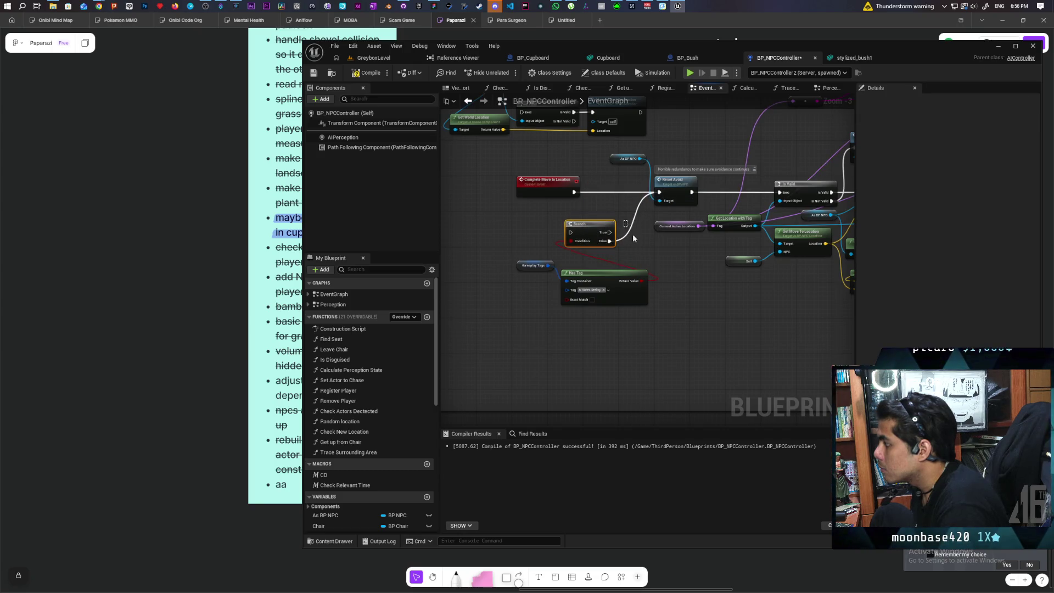
{"action": "left_click_drag", "start_coordinate": [600, 305], "coordinate": [600, 305]}
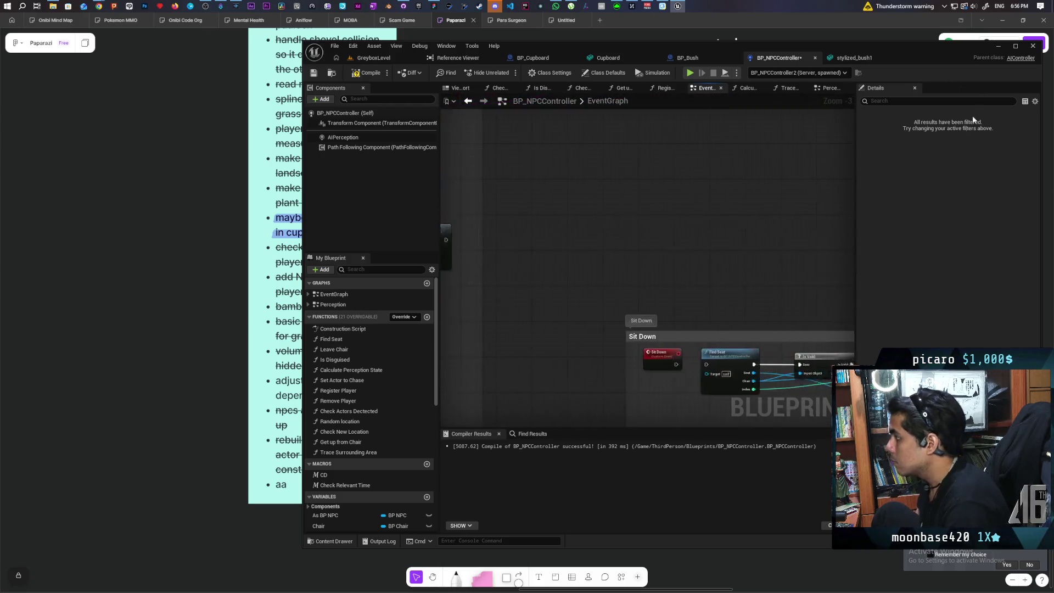
{"action": "mouse_move", "coordinate": [677, 440]}
{"action": "left_mouse_down"}
{"action": "mouse_move", "coordinate": [508, 297]}
{"action": "mouse_move", "coordinate": [465, 417]}
{"action": "mouse_move", "coordinate": [413, 371]}
{"action": "mouse_move", "coordinate": [654, 62]}
{"action": "mouse_move", "coordinate": [656, 49]}
{"action": "mouse_move", "coordinate": [640, 45]}
{"action": "mouse_move", "coordinate": [641, 216]}
{"action": "mouse_move", "coordinate": [467, 81]}
{"action": "mouse_move", "coordinate": [614, 189]}
{"action": "mouse_move", "coordinate": [617, 239]}
{"action": "mouse_move", "coordinate": [647, 304]}
{"action": "mouse_move", "coordinate": [637, 508]}
{"action": "mouse_move", "coordinate": [630, 375]}
{"action": "left_mouse_up"}
{"action": "scroll", "coordinate": [631, 374], "scroll_direction": "down", "scroll_amount": 5}
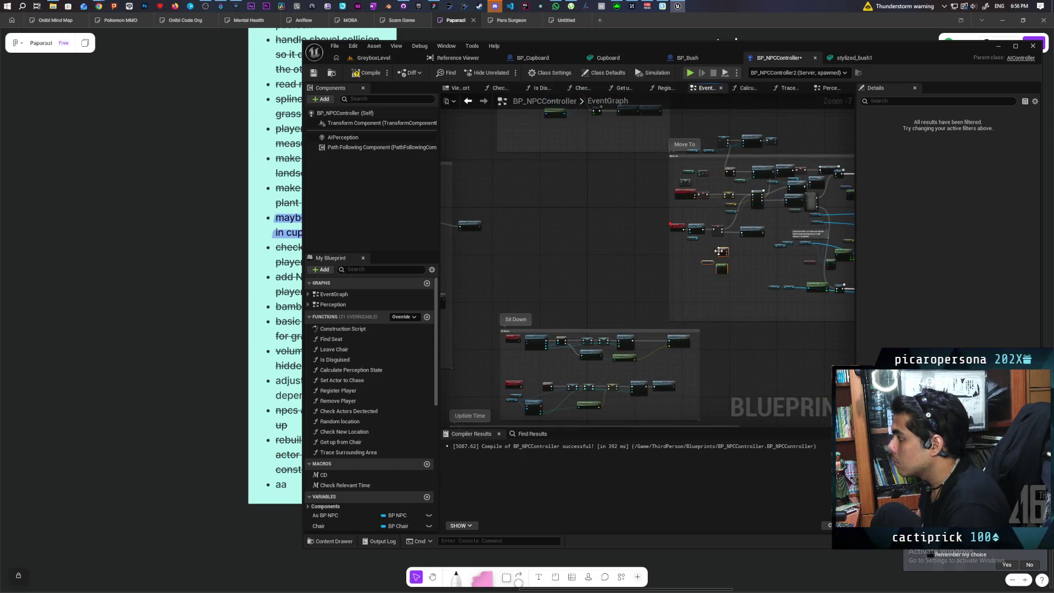
{"action": "scroll", "coordinate": [718, 251], "scroll_direction": "up", "scroll_amount": 5}
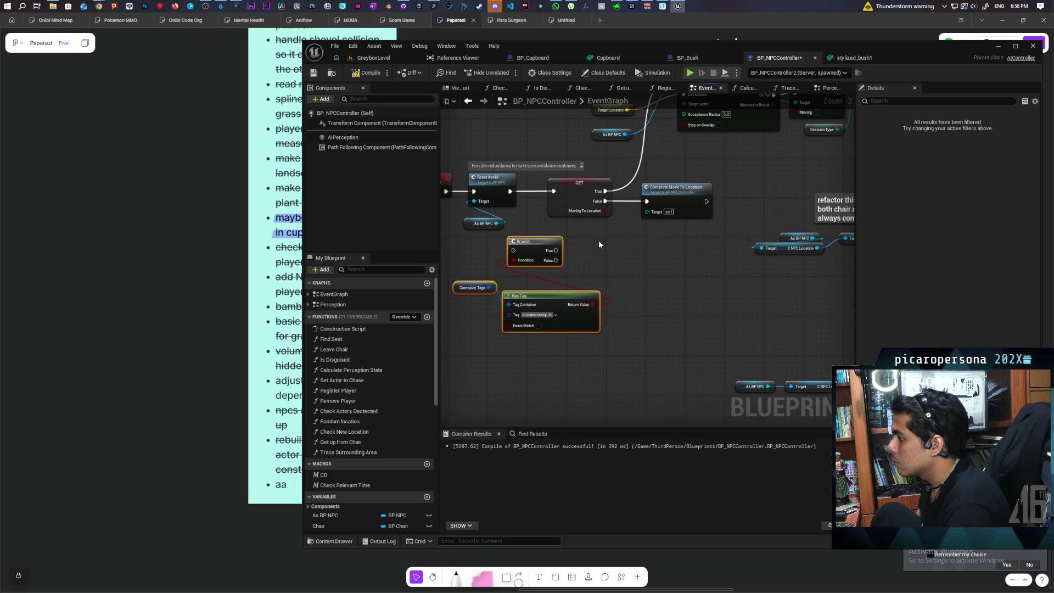
- Shift GET and Complete Move To Location right and place the Branch between Reset Avoid and GET
{"action": "left_click", "coordinate": [576, 197]}
{"action": "left_click", "coordinate": [676, 203], "text": "ctrl"}
{"action": "left_click_drag", "start_coordinate": [553, 224], "coordinate": [636, 223]}
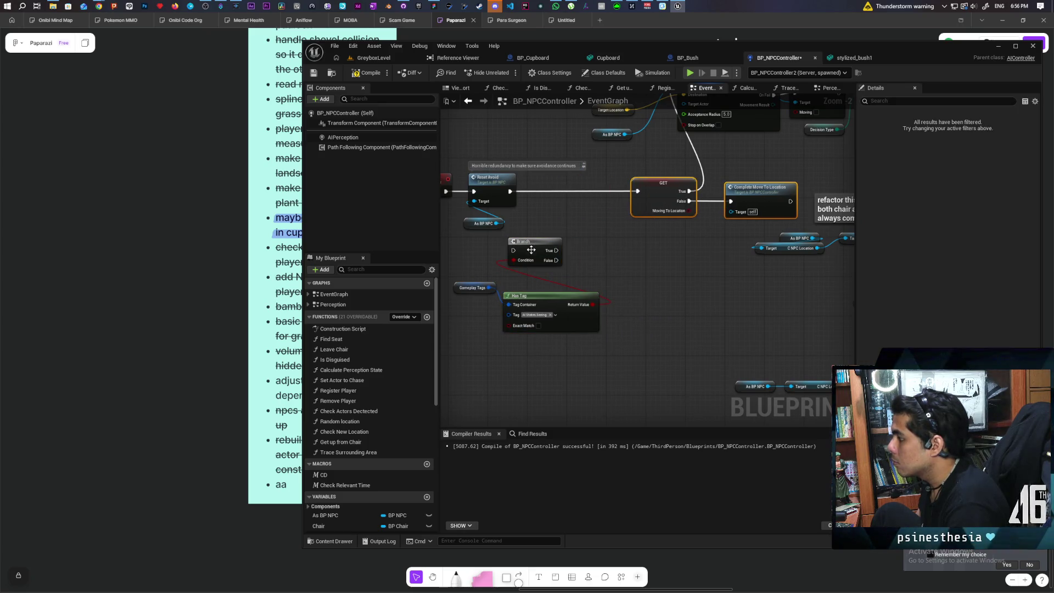
{"action": "left_click_drag", "start_coordinate": [531, 250], "coordinate": [562, 195]}
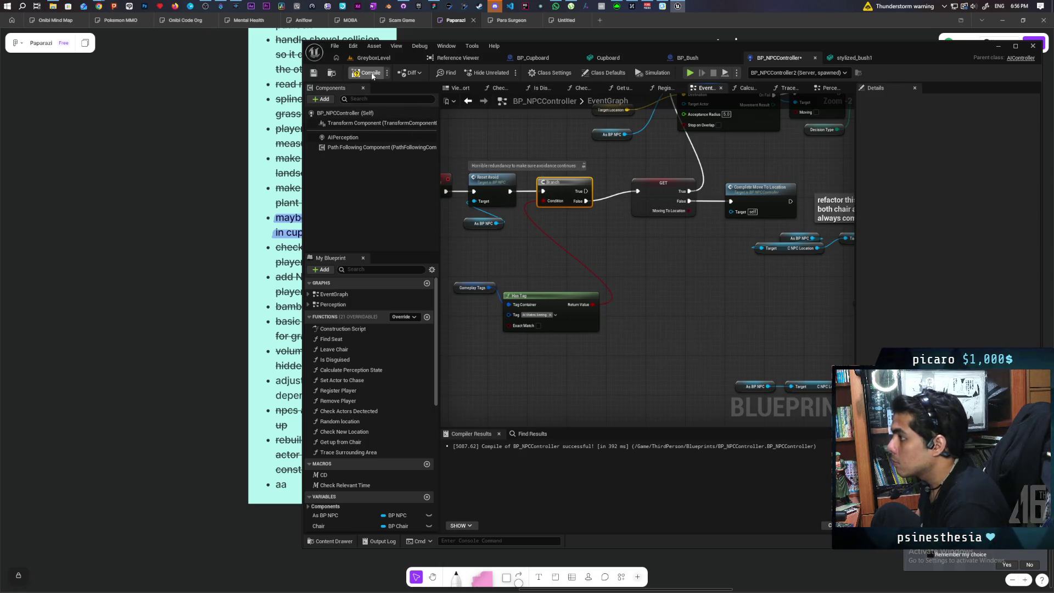
- Save the blueprint and start a play session from GreyboxLevel to test the change
{"action": "key", "text": "ctrl+s"}
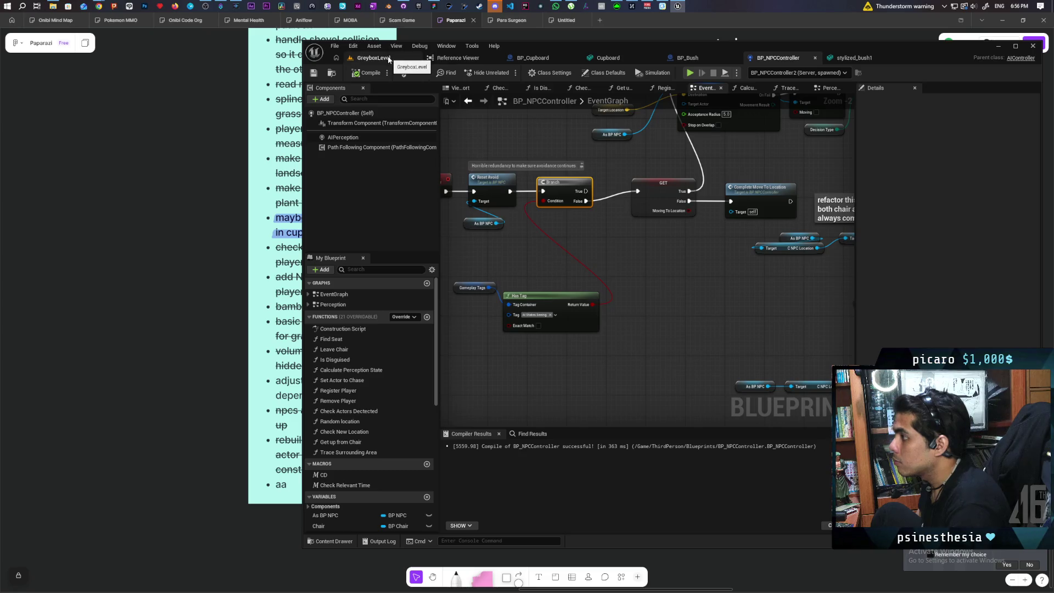
{"action": "left_click", "coordinate": [387, 58]}
{"action": "key", "text": "alt+p"}
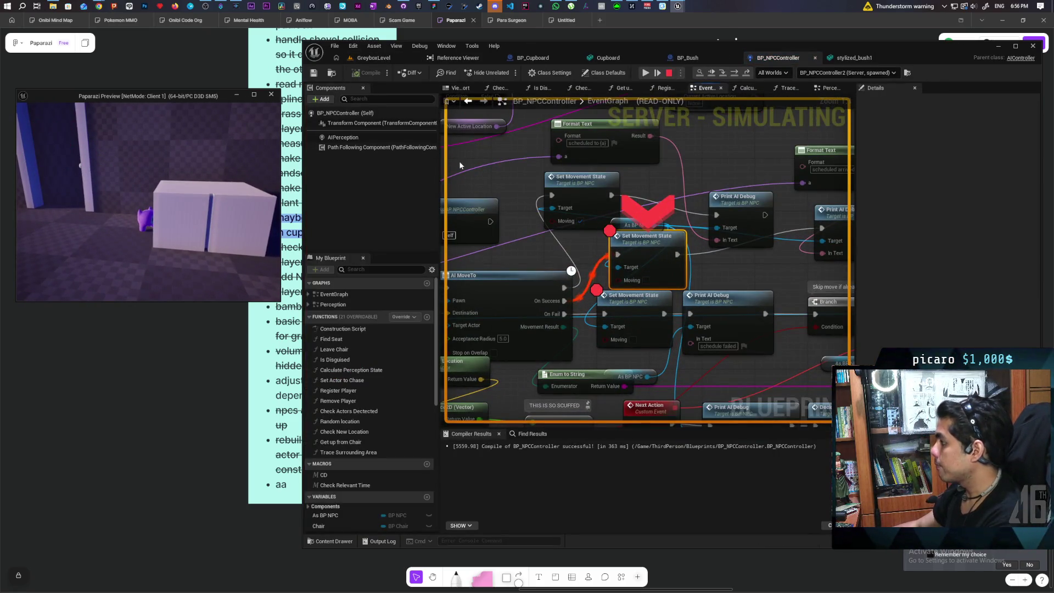
- Resume from the Continue breakpoint, stepping past Branch and GET into Trace Surrounding Area
{"action": "left_click", "coordinate": [717, 74]}
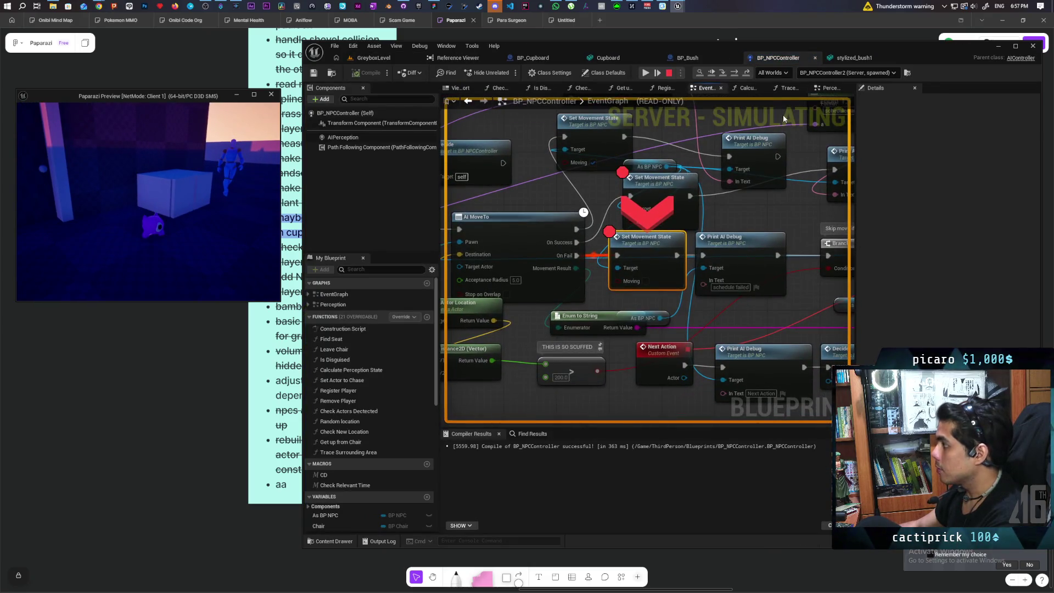
{"action": "left_click", "coordinate": [646, 72]}
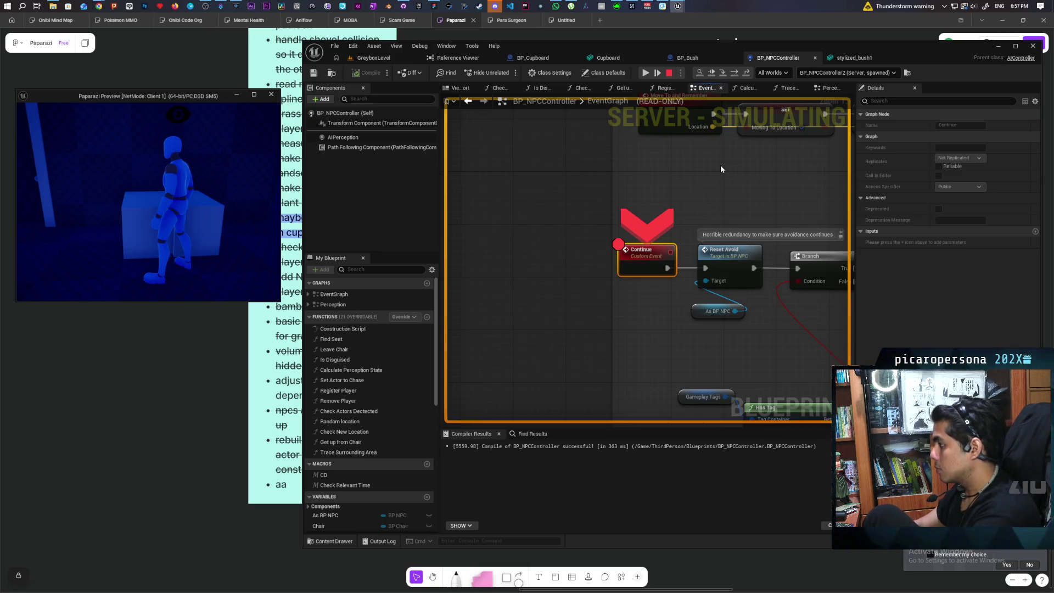
{"action": "key", "text": "F10"}
{"action": "key", "text": "F10"}
{"action": "key", "text": "F10"}
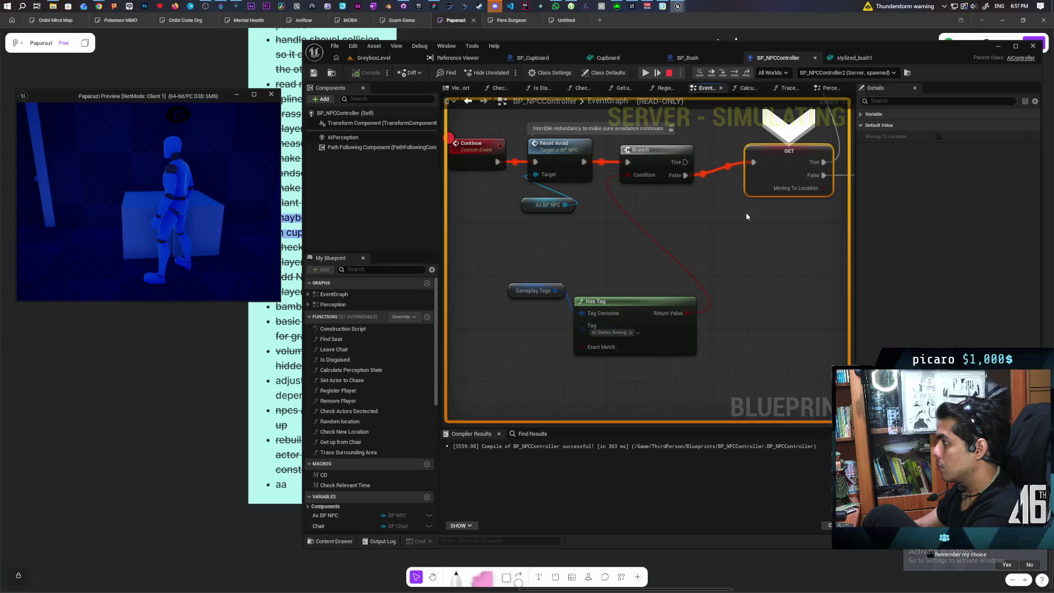
{"action": "left_click", "coordinate": [713, 73]}
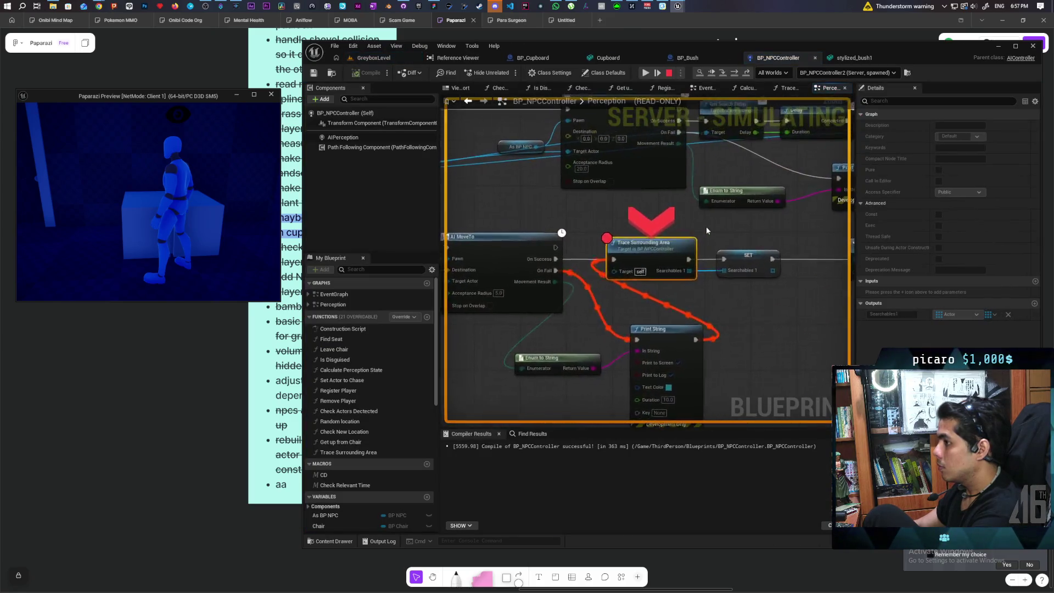
- Step from Trace Surrounding Area past the SET node to the Search call, then stop the simulation
{"action": "mouse_move", "coordinate": [694, 175]}
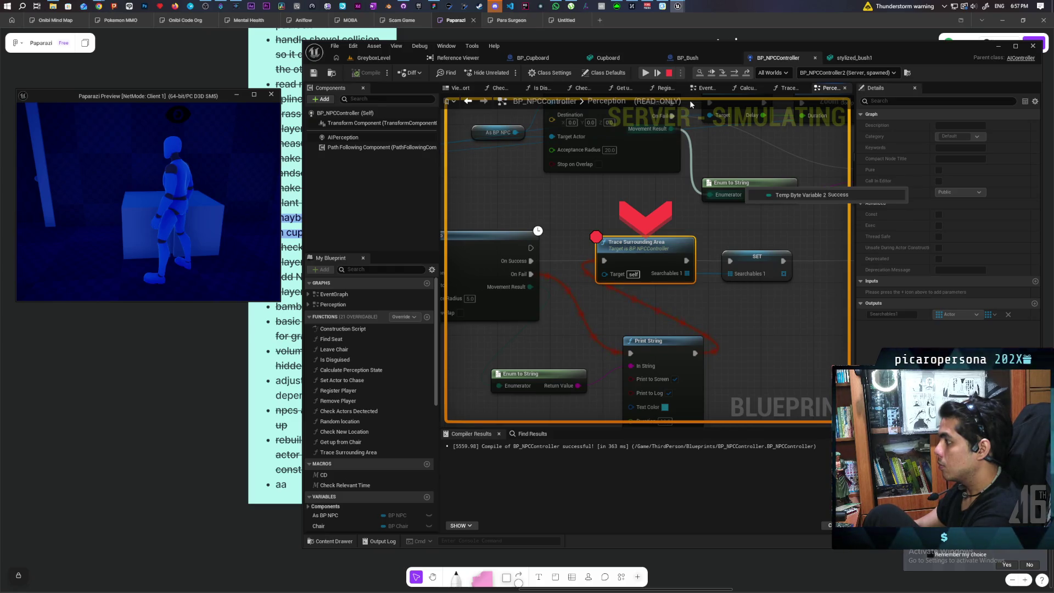
{"action": "scroll", "coordinate": [802, 205], "scroll_direction": "down", "scroll_amount": 3}
{"action": "left_click_drag", "start_coordinate": [801, 204], "coordinate": [614, 282]}
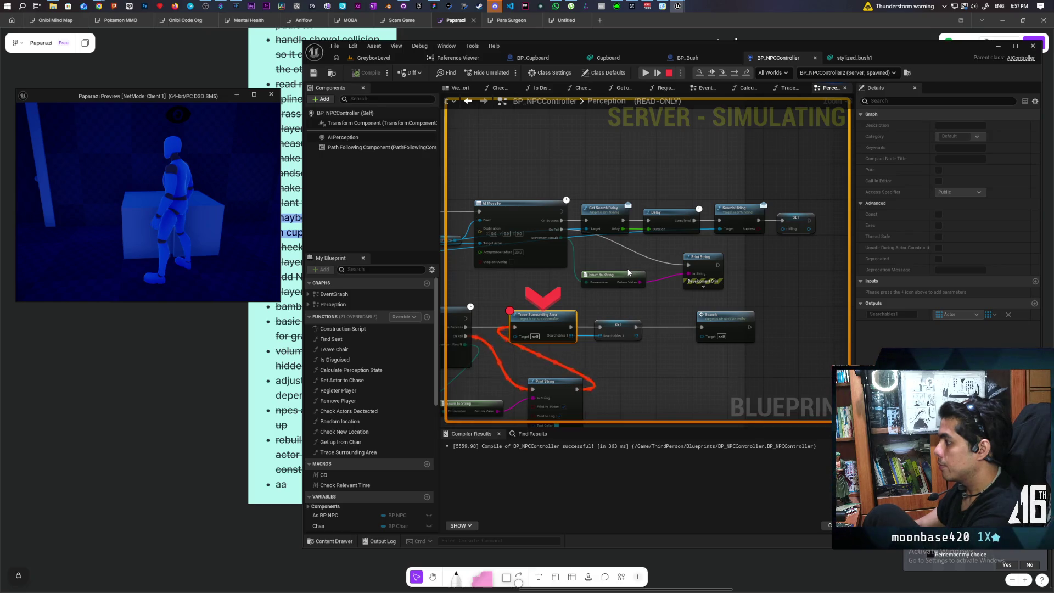
{"action": "key", "text": "F10"}
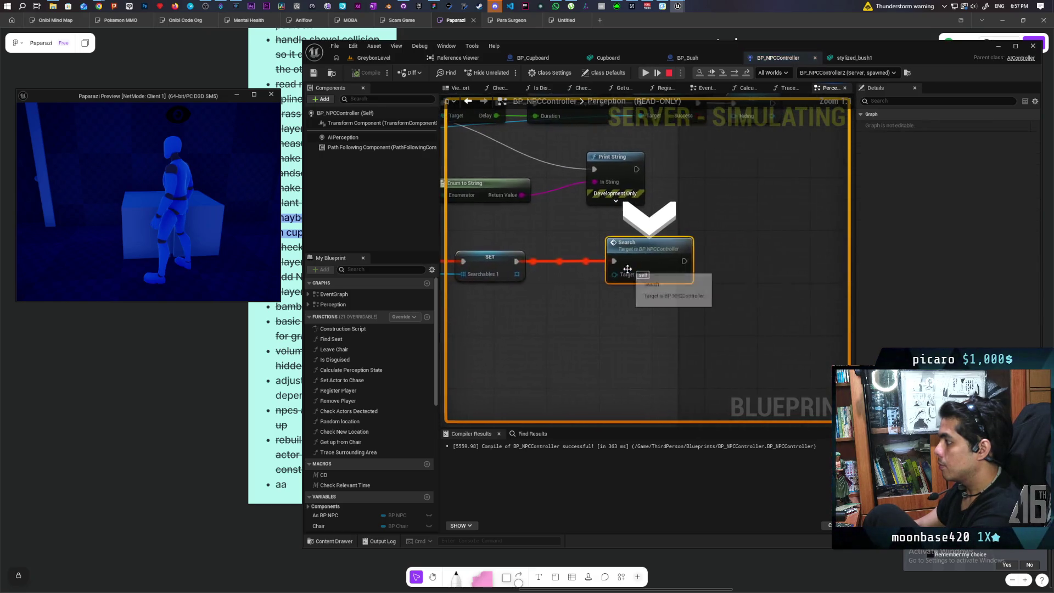
{"action": "left_click", "coordinate": [669, 73]}
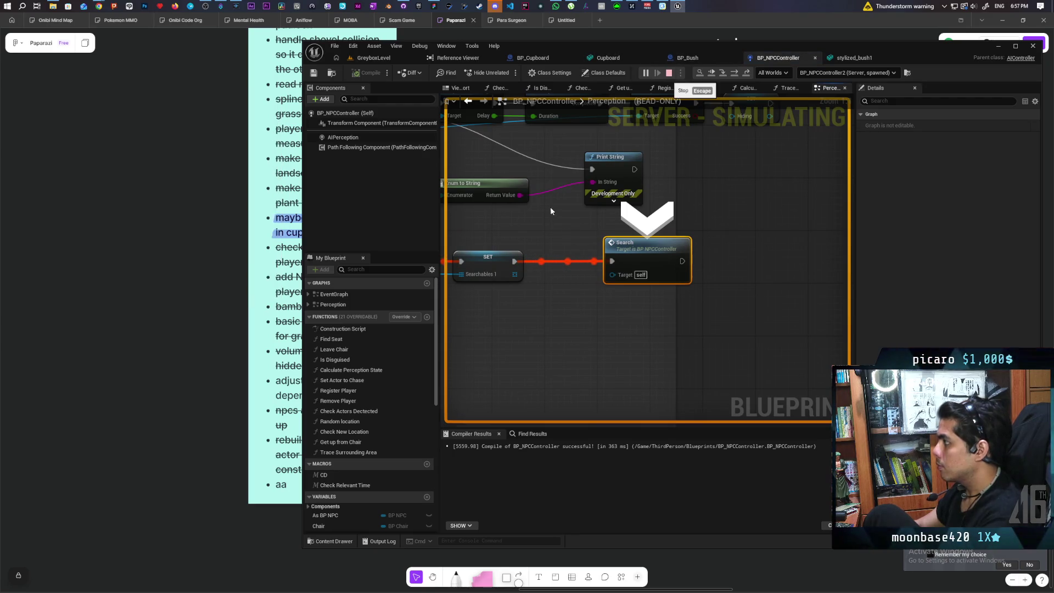
{"action": "scroll", "coordinate": [718, 330], "scroll_direction": "down", "scroll_amount": 5}
{"action": "scroll", "coordinate": [697, 281], "scroll_direction": "up", "scroll_amount": 2}
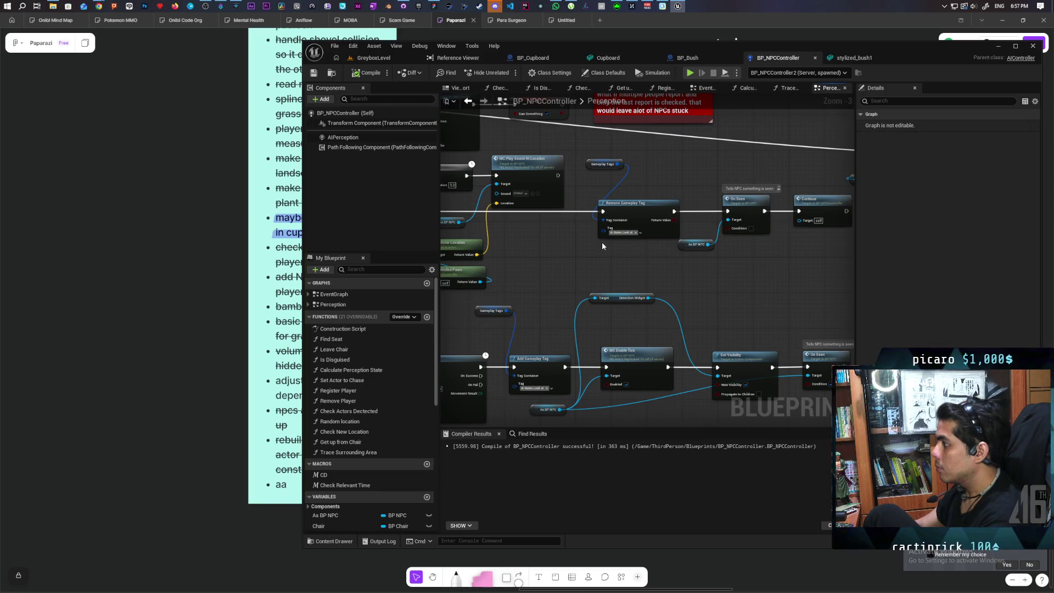
{"action": "scroll", "coordinate": [601, 241], "scroll_direction": "down", "scroll_amount": 1}
{"action": "scroll", "coordinate": [708, 285], "scroll_direction": "up", "scroll_amount": 1}
{"action": "scroll", "coordinate": [708, 285], "scroll_direction": "down", "scroll_amount": 2}
{"action": "scroll", "coordinate": [708, 283], "scroll_direction": "up", "scroll_amount": 1}
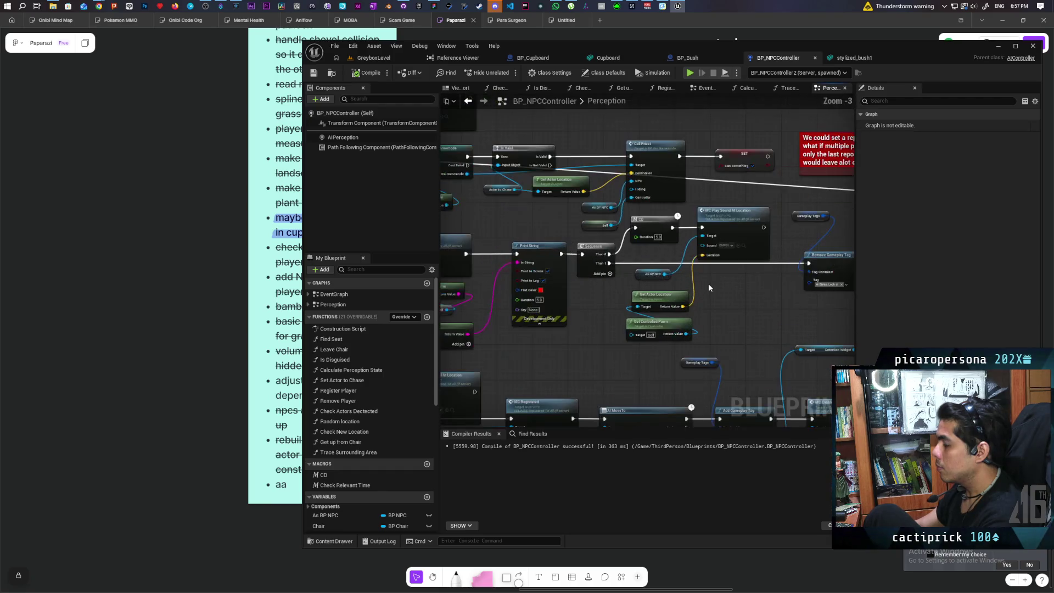
{"action": "scroll", "coordinate": [743, 298], "scroll_direction": "up", "scroll_amount": 1}
{"action": "mouse_move", "coordinate": [629, 310]}
{"action": "left_mouse_down"}
{"action": "mouse_move", "coordinate": [680, 296]}
{"action": "mouse_move", "coordinate": [724, 390]}
{"action": "mouse_move", "coordinate": [649, 327]}
{"action": "mouse_move", "coordinate": [593, 396]}
{"action": "mouse_move", "coordinate": [640, 322]}
{"action": "left_mouse_up"}
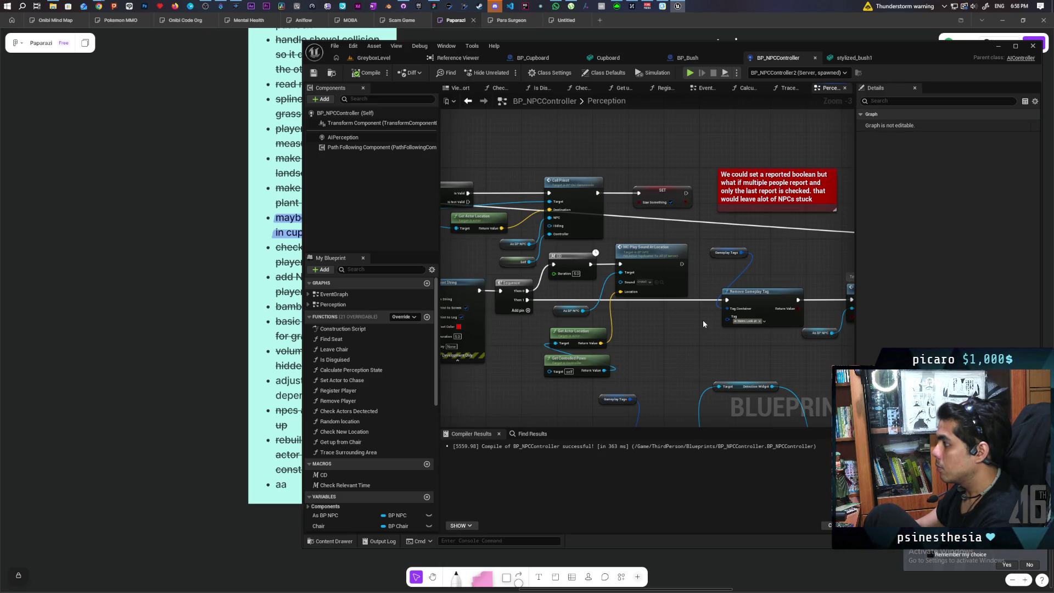
{"action": "scroll", "coordinate": [703, 319], "scroll_direction": "down", "scroll_amount": 4}
{"action": "mouse_move", "coordinate": [703, 320]}
{"action": "left_mouse_down"}
{"action": "mouse_move", "coordinate": [739, 308]}
{"action": "mouse_move", "coordinate": [719, 269]}
{"action": "mouse_move", "coordinate": [472, 253]}
{"action": "mouse_move", "coordinate": [779, 168]}
{"action": "left_mouse_up"}
{"action": "scroll", "coordinate": [739, 308], "scroll_direction": "up", "scroll_amount": 5}
{"action": "scroll", "coordinate": [779, 168], "scroll_direction": "down", "scroll_amount": 3}
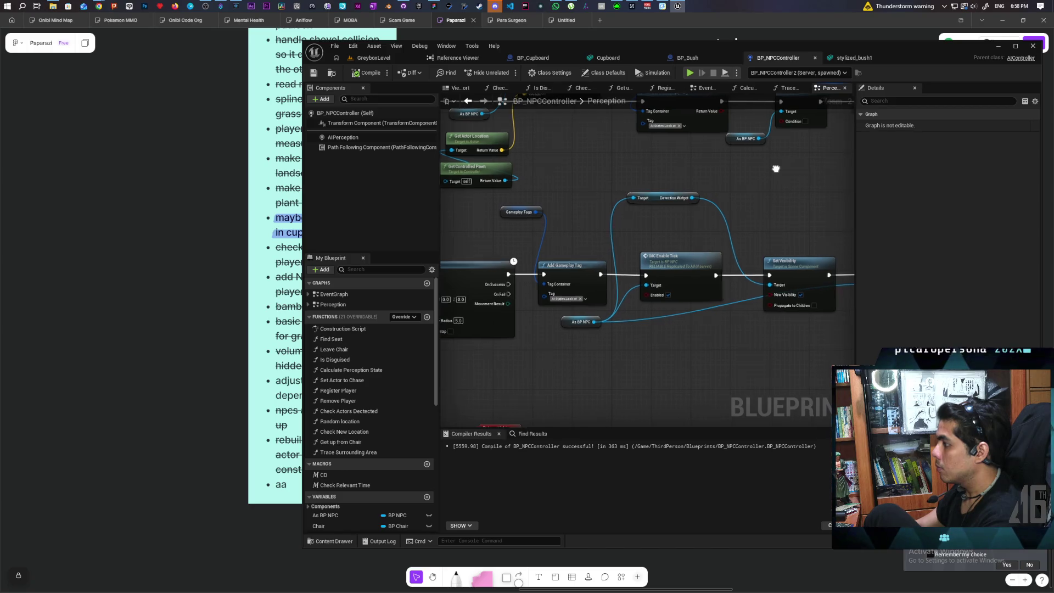
{"action": "left_click_drag", "start_coordinate": [619, 191], "coordinate": [655, 204]}
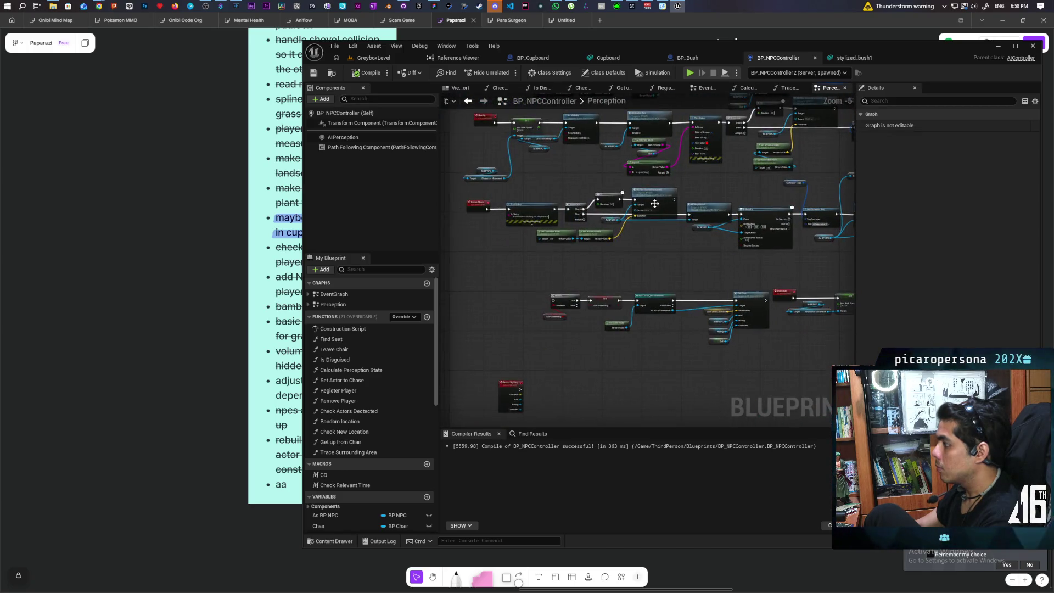
{"action": "scroll", "coordinate": [556, 237], "scroll_direction": "up", "scroll_amount": 1}
{"action": "mouse_move", "coordinate": [581, 265]}
{"action": "left_mouse_down"}
{"action": "mouse_move", "coordinate": [595, 222]}
{"action": "mouse_move", "coordinate": [513, 277]}
{"action": "left_mouse_up"}
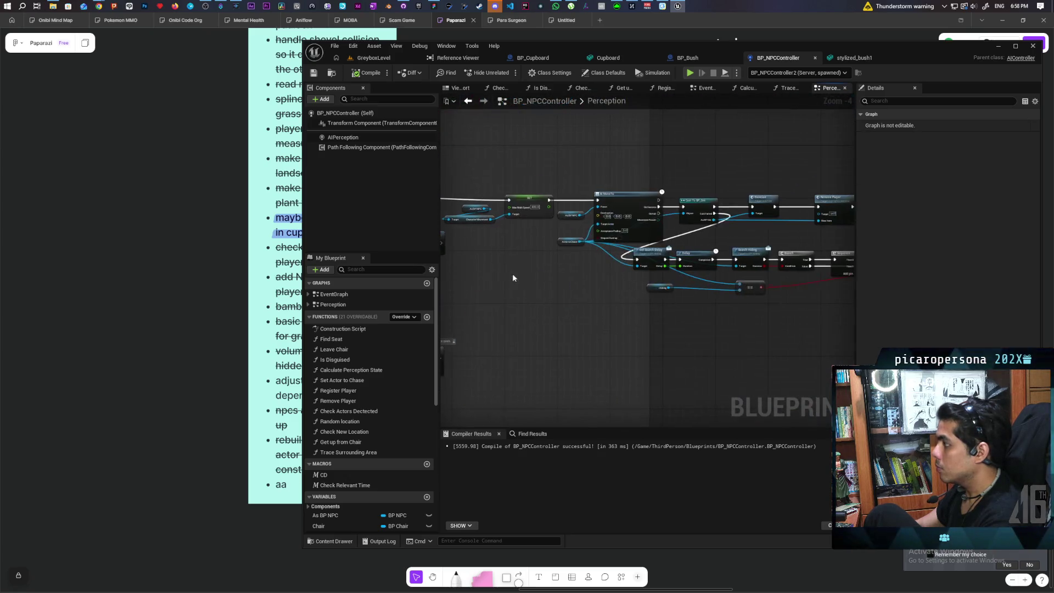
{"action": "mouse_move", "coordinate": [769, 238]}
{"action": "left_mouse_down"}
{"action": "mouse_move", "coordinate": [736, 220]}
{"action": "mouse_move", "coordinate": [675, 224]}
{"action": "left_mouse_up"}
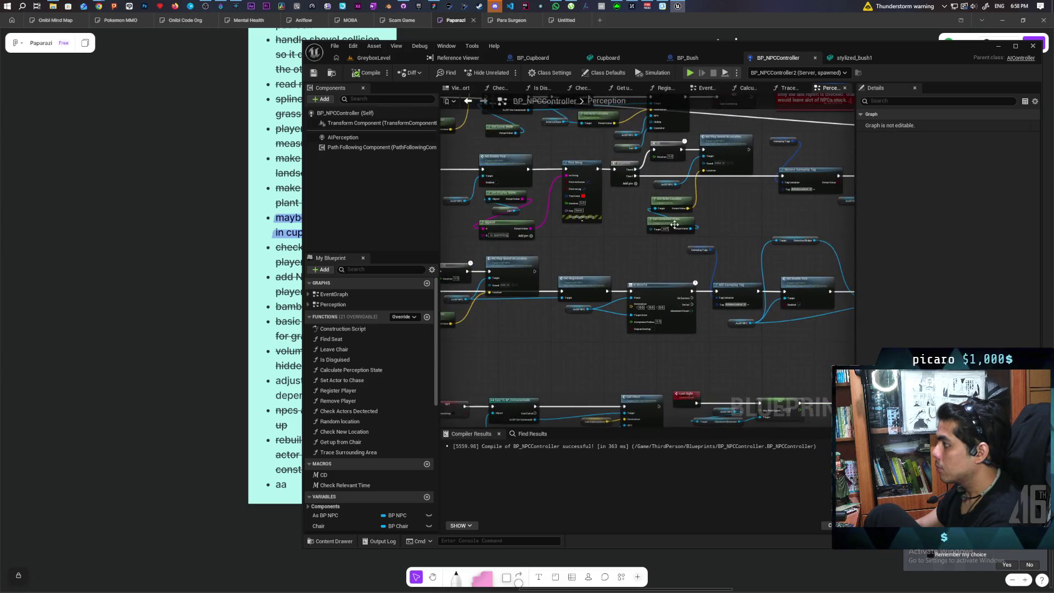
{"action": "mouse_move", "coordinate": [776, 220]}
{"action": "left_mouse_down"}
{"action": "mouse_move", "coordinate": [634, 214]}
{"action": "mouse_move", "coordinate": [565, 231]}
{"action": "left_mouse_up"}
{"action": "scroll", "coordinate": [636, 233], "scroll_direction": "up", "scroll_amount": 2}
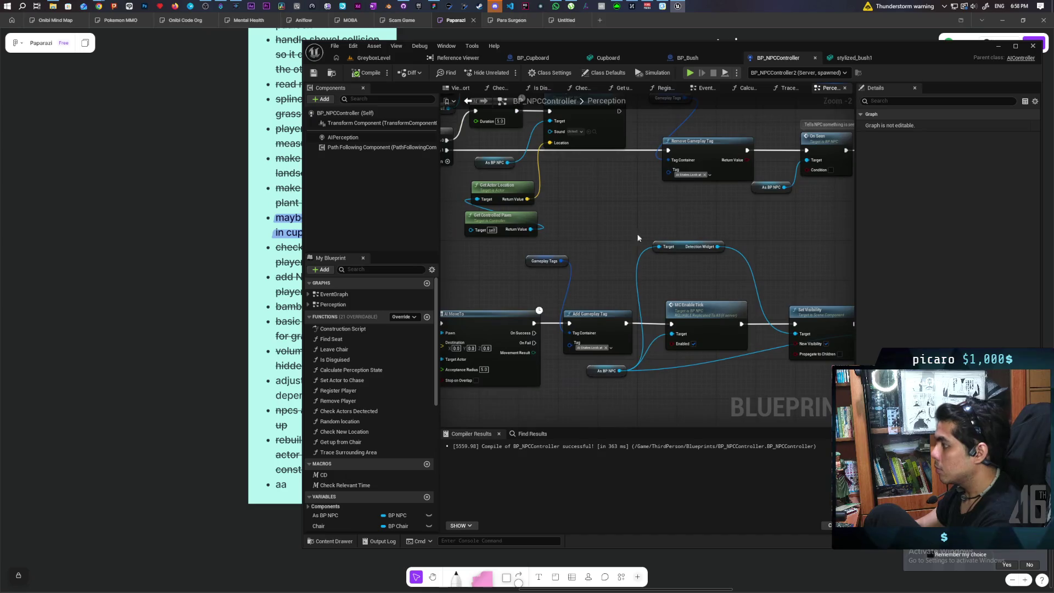
{"action": "scroll", "coordinate": [600, 197], "scroll_direction": "down", "scroll_amount": 1}
{"action": "mouse_move", "coordinate": [600, 198]}
{"action": "left_mouse_down"}
{"action": "mouse_move", "coordinate": [795, 163]}
{"action": "mouse_move", "coordinate": [675, 193]}
{"action": "mouse_move", "coordinate": [658, 209]}
{"action": "mouse_move", "coordinate": [681, 181]}
{"action": "mouse_move", "coordinate": [676, 230]}
{"action": "mouse_move", "coordinate": [687, 221]}
{"action": "mouse_move", "coordinate": [604, 205]}
{"action": "mouse_move", "coordinate": [615, 214]}
{"action": "mouse_move", "coordinate": [628, 167]}
{"action": "mouse_move", "coordinate": [709, 167]}
{"action": "mouse_move", "coordinate": [641, 168]}
{"action": "mouse_move", "coordinate": [740, 203]}
{"action": "mouse_move", "coordinate": [795, 268]}
{"action": "mouse_move", "coordinate": [762, 292]}
{"action": "mouse_move", "coordinate": [840, 295]}
{"action": "left_mouse_up"}
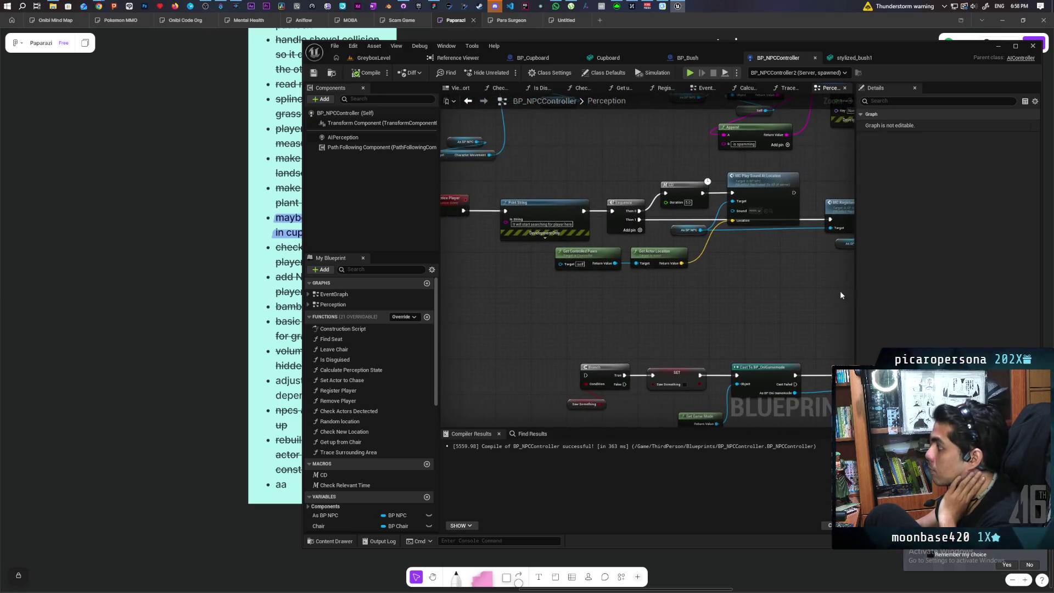
{"action": "mouse_move", "coordinate": [691, 278]}
{"action": "left_mouse_down"}
{"action": "mouse_move", "coordinate": [760, 310]}
{"action": "mouse_move", "coordinate": [687, 335]}
{"action": "mouse_move", "coordinate": [696, 326]}
{"action": "mouse_move", "coordinate": [626, 244]}
{"action": "mouse_move", "coordinate": [694, 313]}
{"action": "mouse_move", "coordinate": [562, 322]}
{"action": "mouse_move", "coordinate": [725, 287]}
{"action": "mouse_move", "coordinate": [589, 280]}
{"action": "left_mouse_up"}
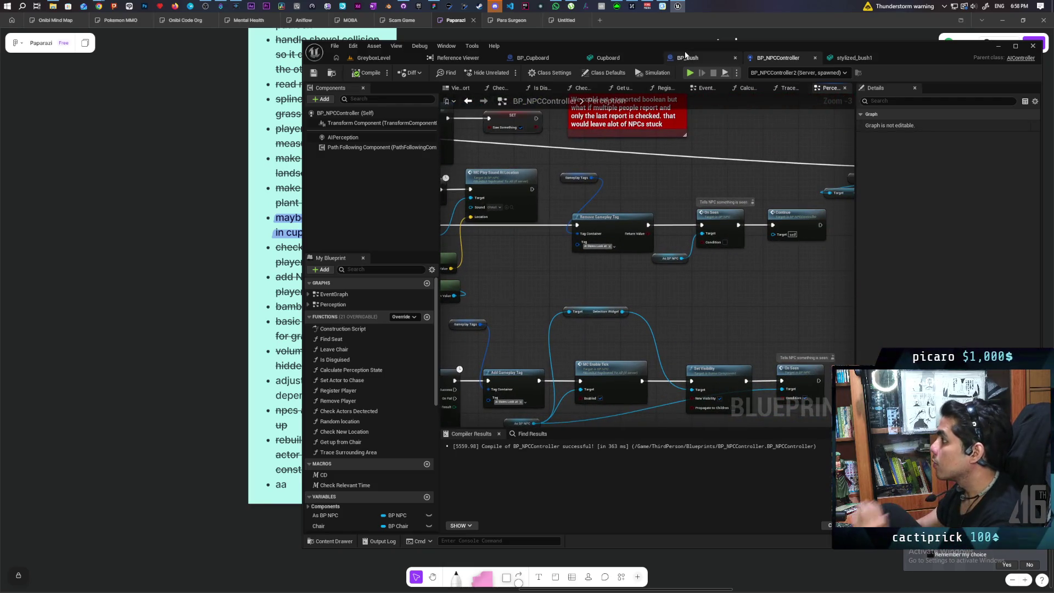
- Change the Continue logic's Has Tag tag from Seeing to AI States.Look at and save BP_NPCController
{"action": "scroll", "coordinate": [743, 156], "scroll_direction": "down", "scroll_amount": 5}
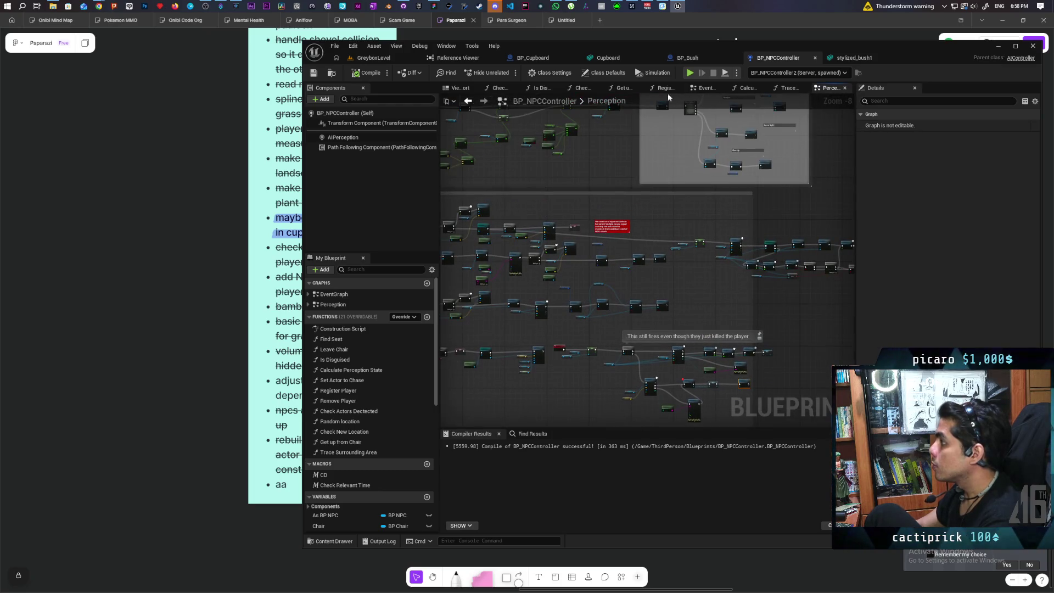
{"action": "double_click", "coordinate": [701, 126]}
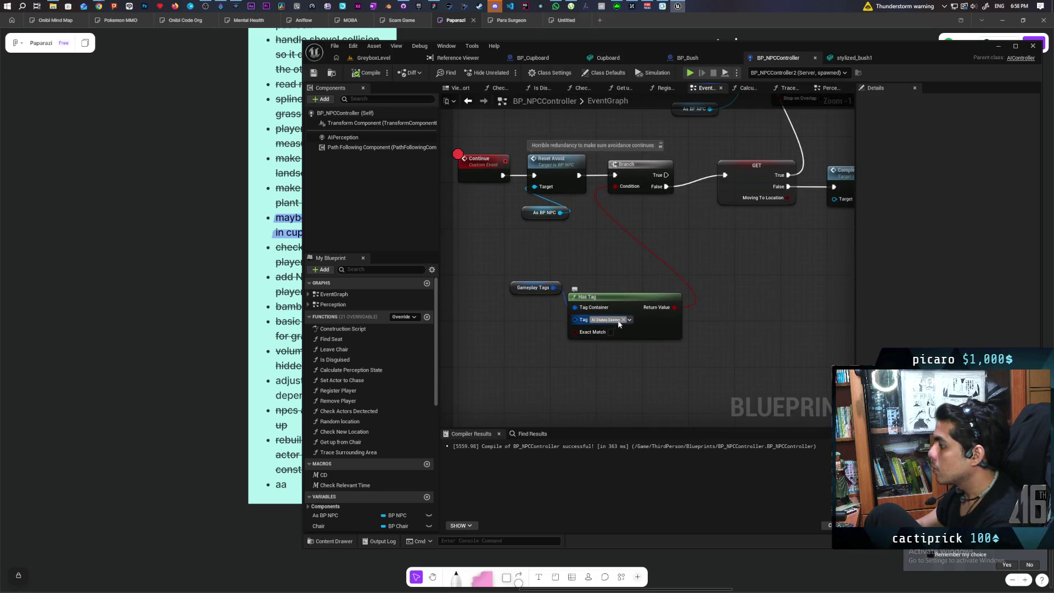
{"action": "left_click", "coordinate": [623, 320]}
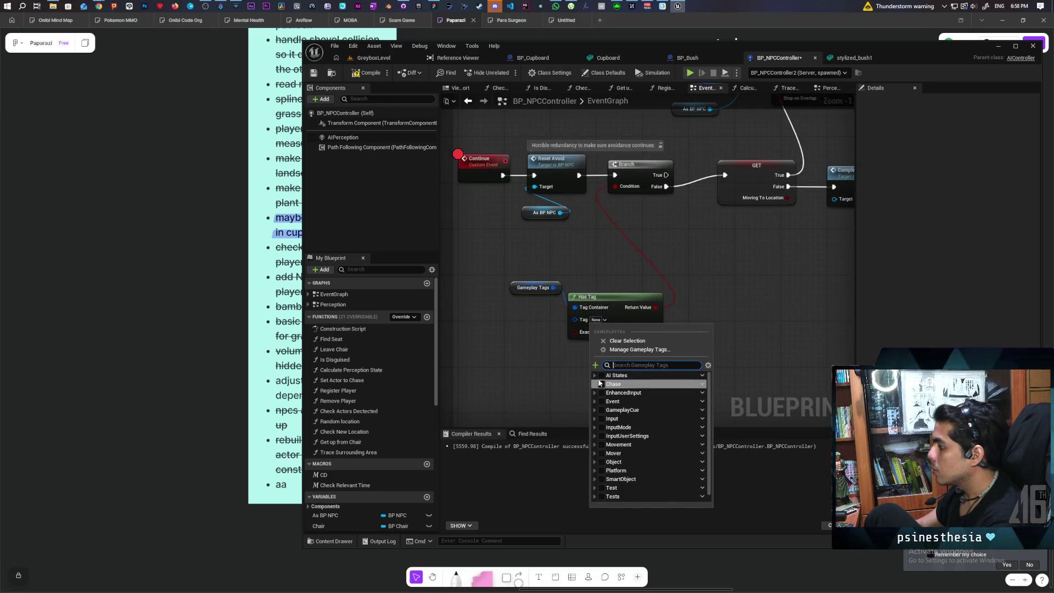
{"action": "left_click", "coordinate": [628, 402]}
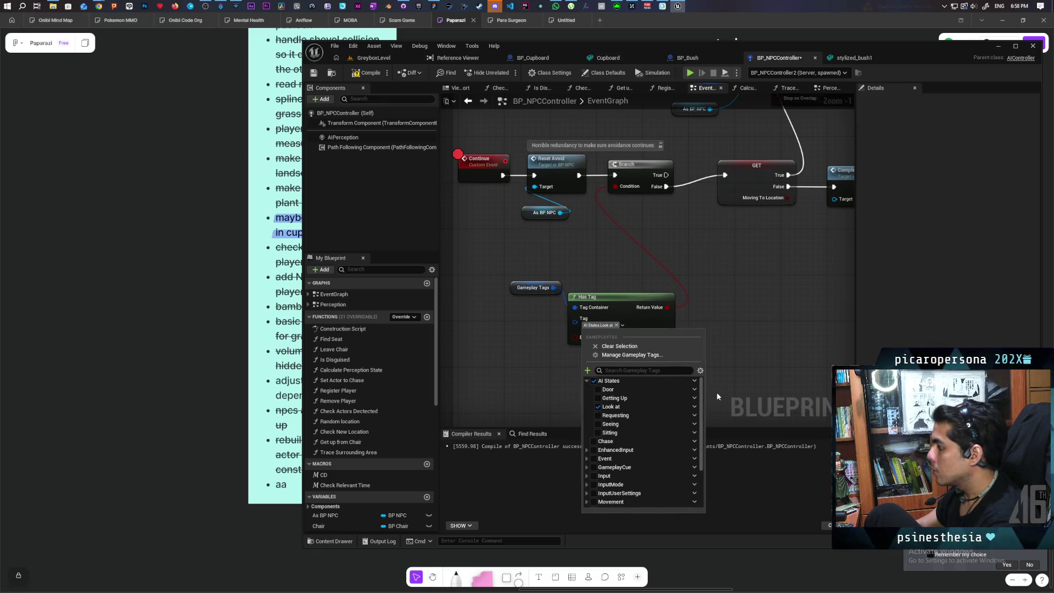
{"action": "left_click", "coordinate": [603, 425]}
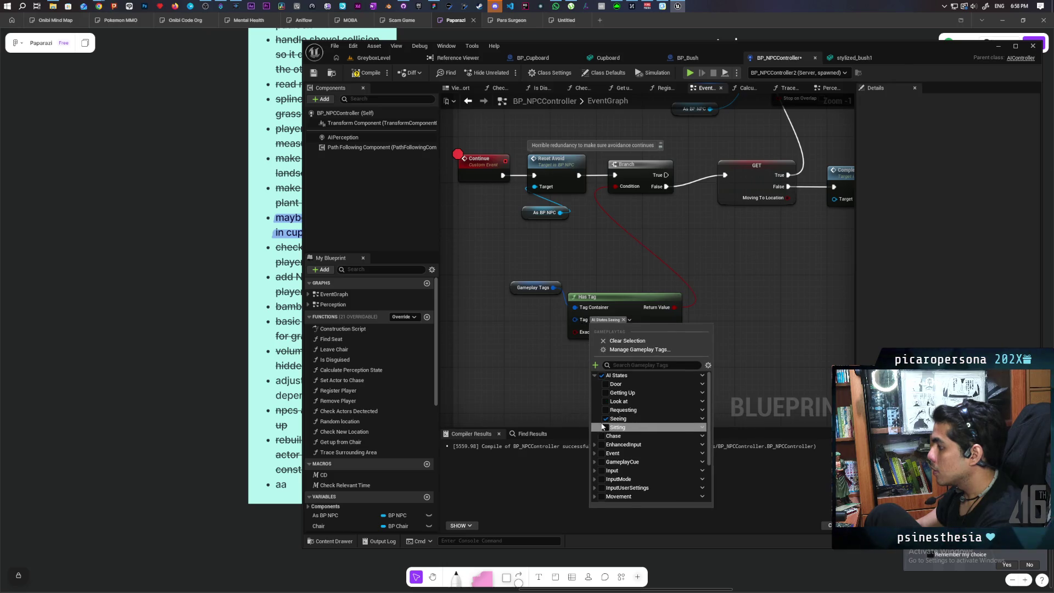
{"action": "left_click", "coordinate": [614, 401]}
{"action": "left_click", "coordinate": [652, 237]}
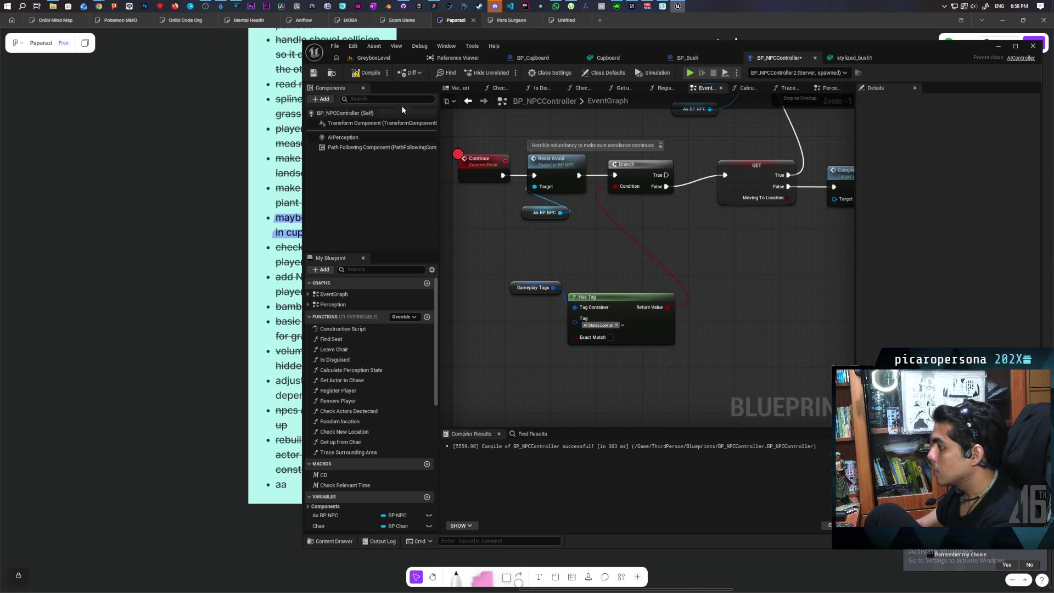
{"action": "key", "text": "ctrl+s"}
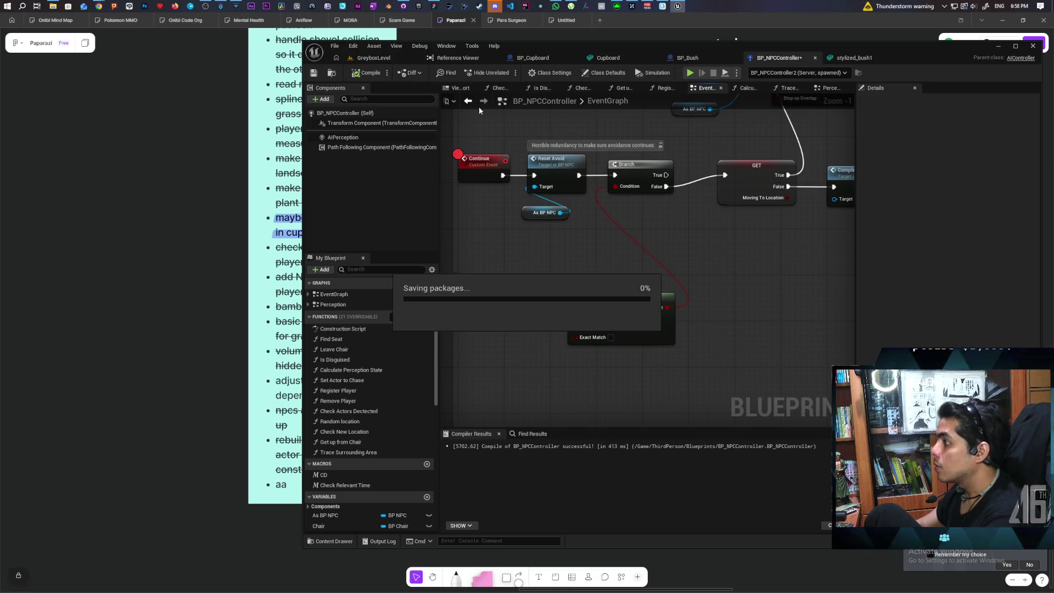
- Play GreyboxLevel in the editor and resume repeatedly until the Continue event breakpoint before Reset Avoid is hit
{"action": "left_click", "coordinate": [374, 57]}
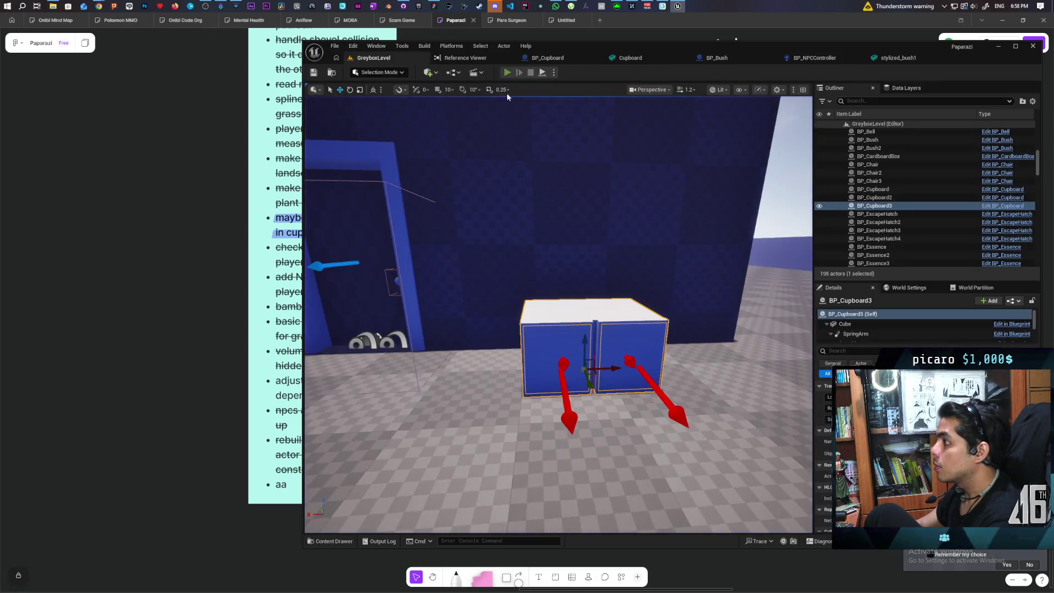
{"action": "left_click", "coordinate": [507, 72]}
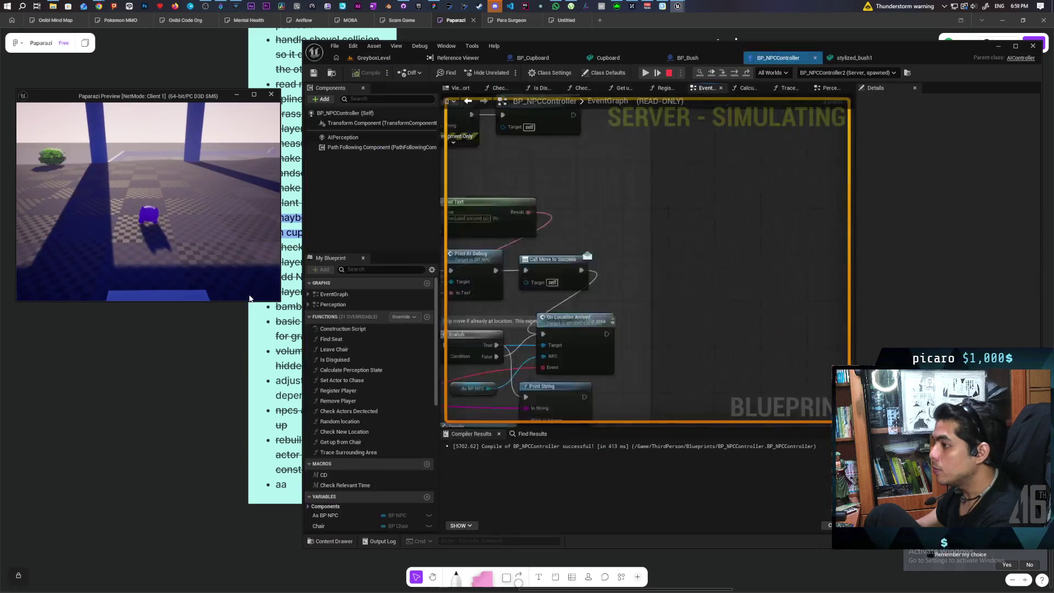
{"action": "left_click", "coordinate": [646, 72]}
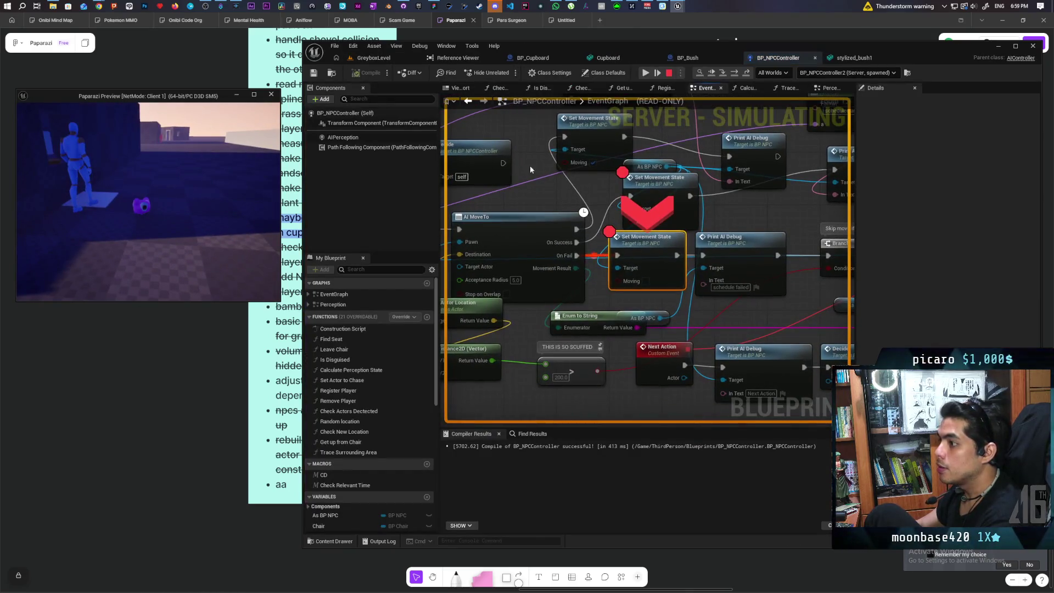
{"action": "left_click", "coordinate": [653, 76]}
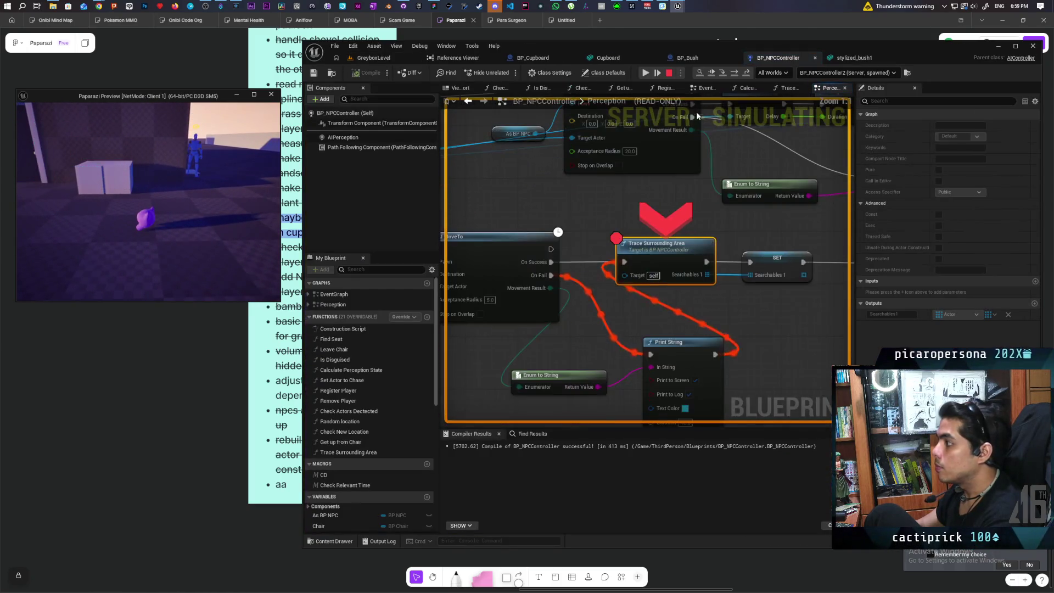
{"action": "left_click", "coordinate": [656, 72]}
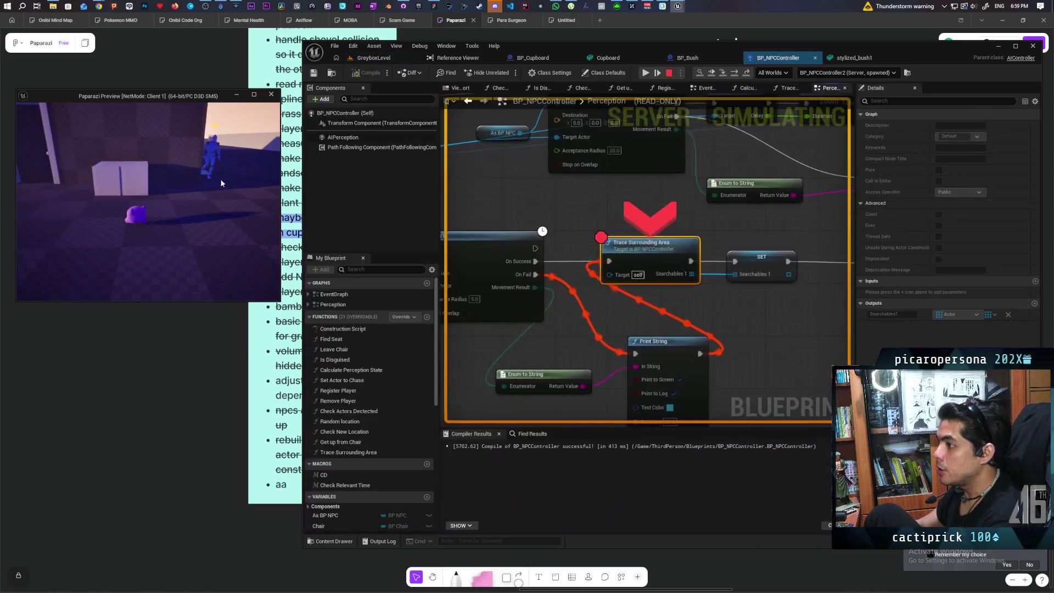
{"action": "left_click", "coordinate": [643, 75]}
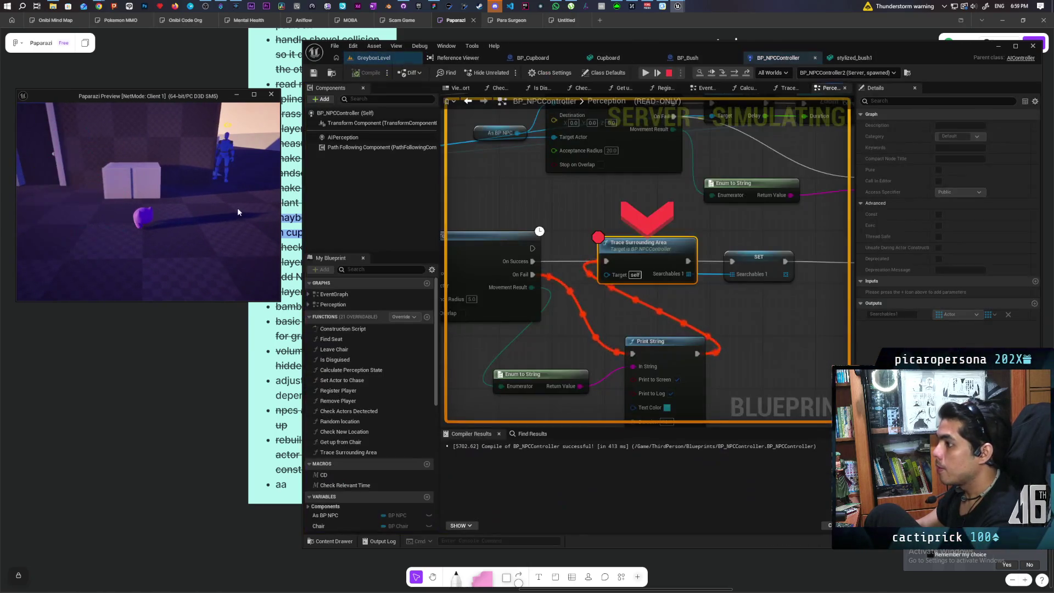
{"action": "left_click", "coordinate": [645, 75]}
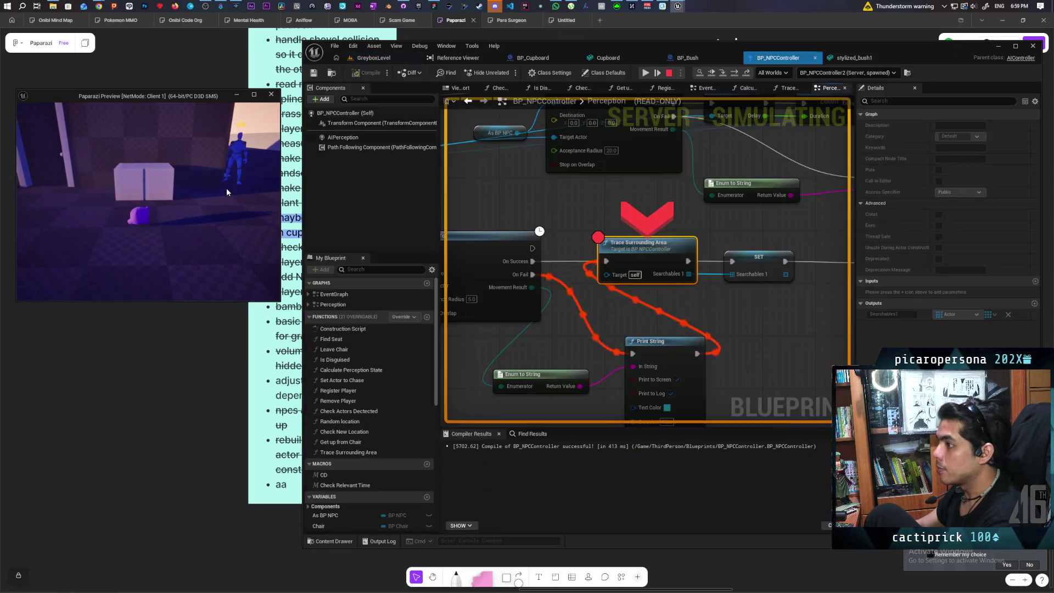
{"action": "left_click", "coordinate": [642, 76]}
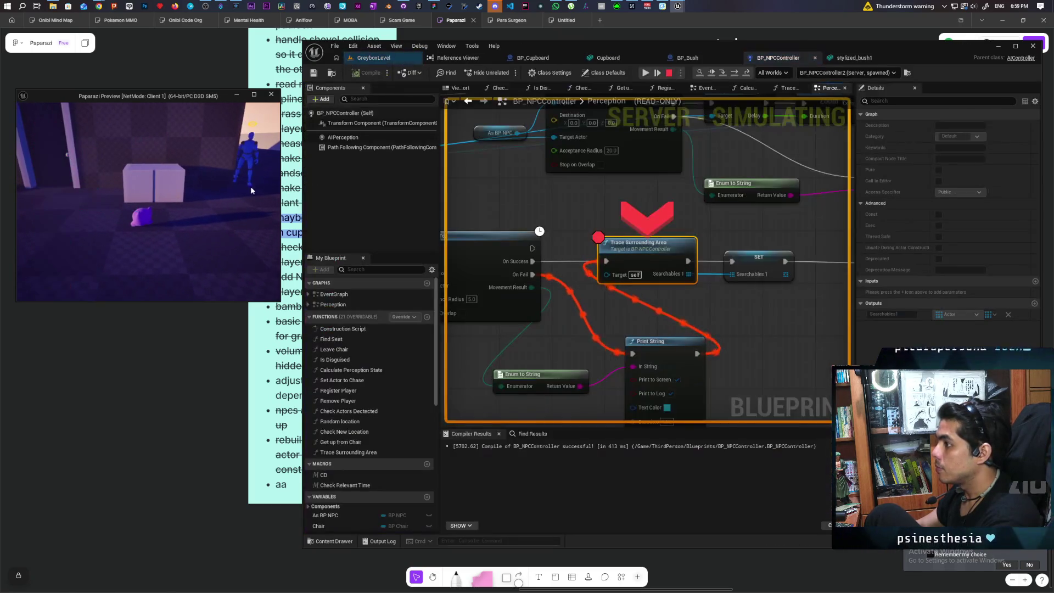
{"action": "left_click", "coordinate": [645, 72]}
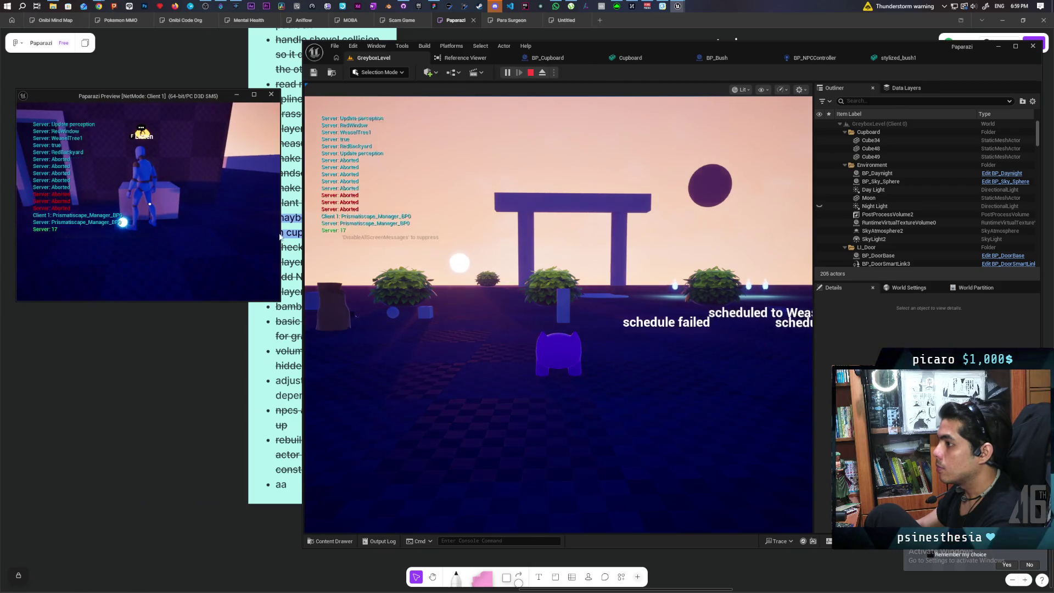
{"action": "key", "text": "Escape"}
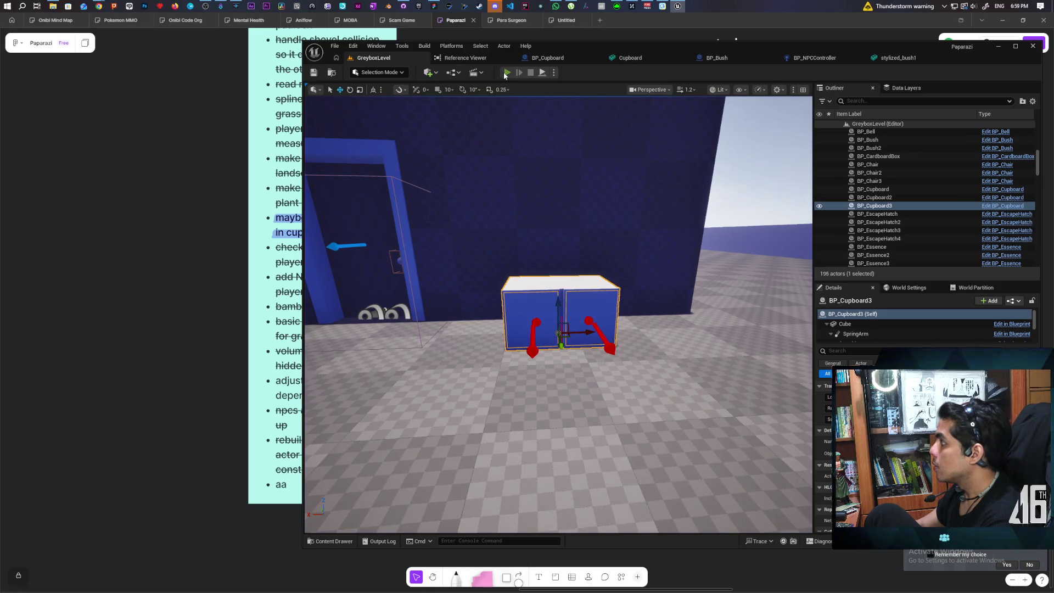
- Start a new PIE session and resume past Trace Surrounding Area until the Continue breakpoint hits
{"action": "left_click", "coordinate": [505, 73]}
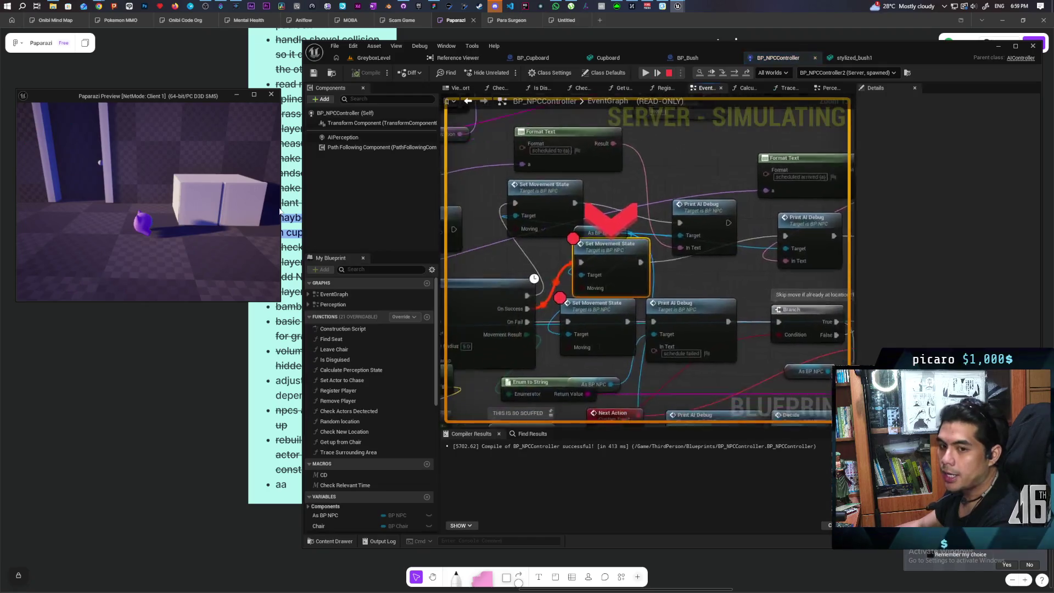
{"action": "left_click", "coordinate": [650, 73]}
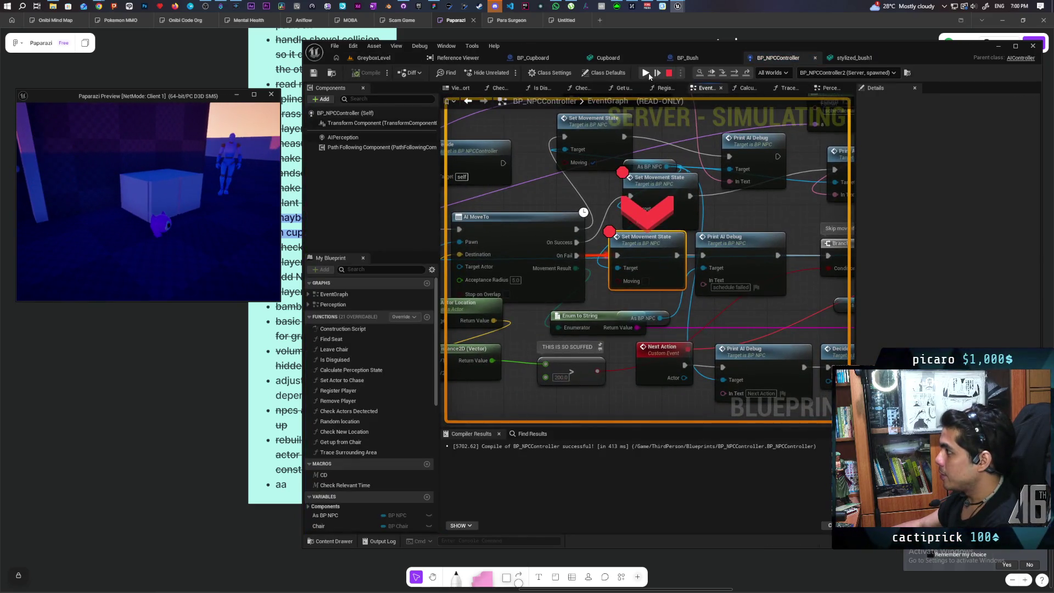
{"action": "left_click", "coordinate": [647, 74]}
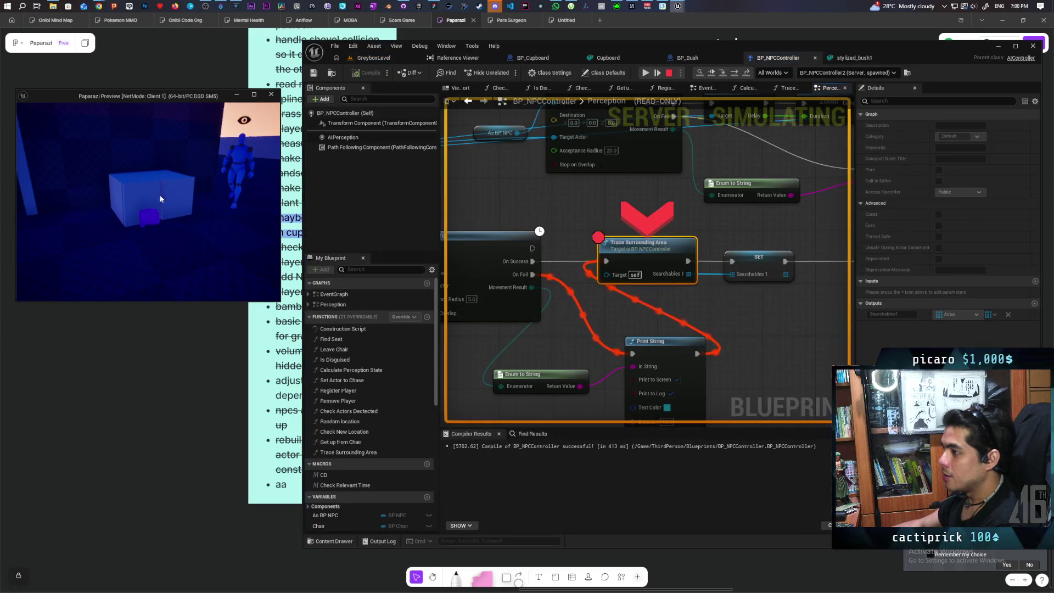
{"action": "left_click", "coordinate": [648, 74]}
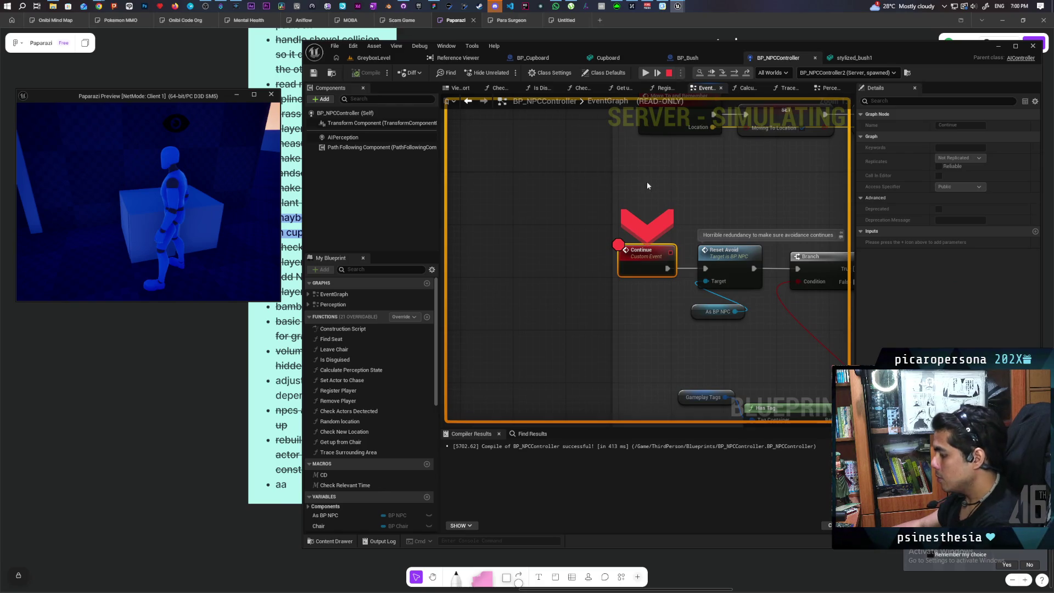
- Step from Continue through Reset Avoid, Moving To Location and Complete Move To Location, checking Has Tag returns False
{"action": "key", "text": "F10"}
{"action": "key", "text": "F10"}
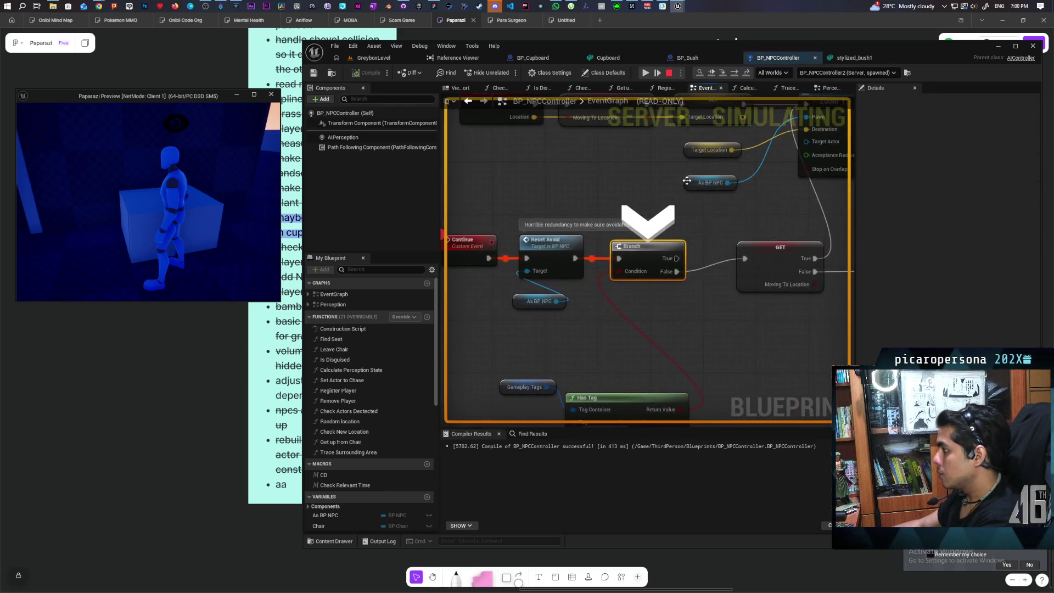
{"action": "key", "text": "F10"}
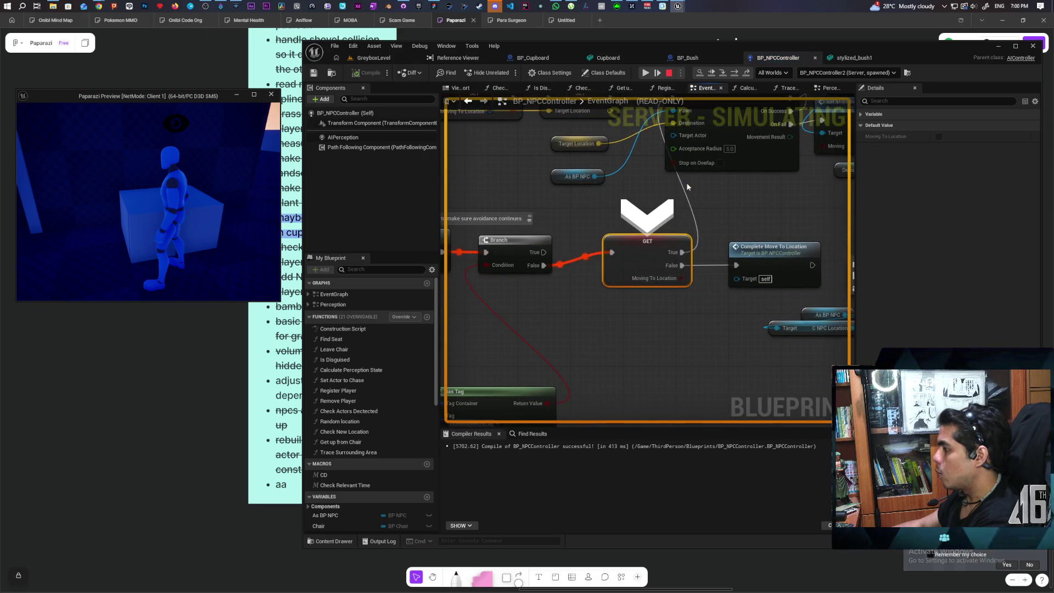
{"action": "scroll", "coordinate": [637, 198], "scroll_direction": "down", "scroll_amount": 1}
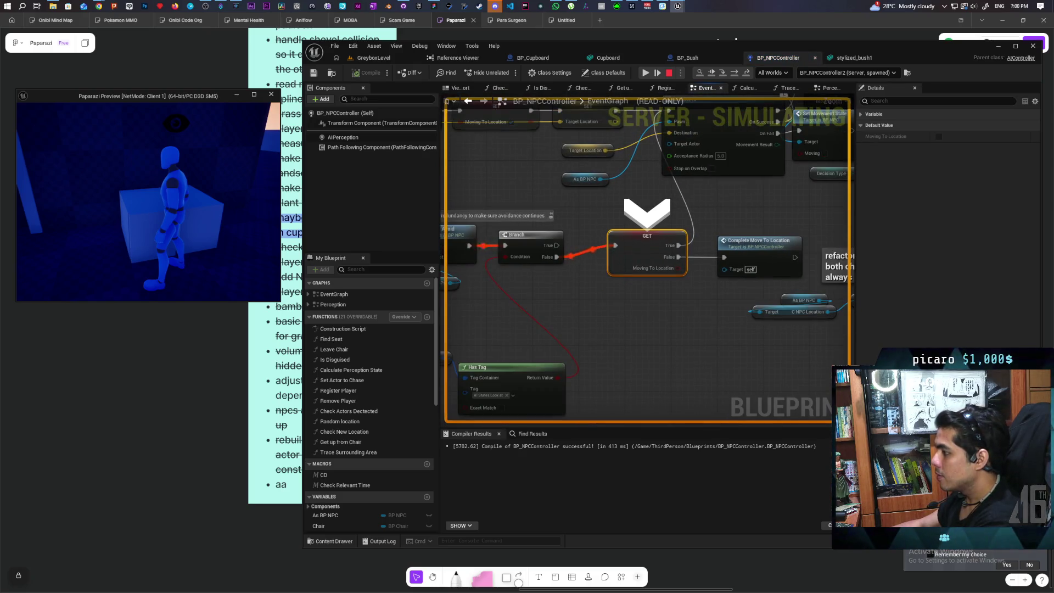
{"action": "mouse_move", "coordinate": [637, 359]}
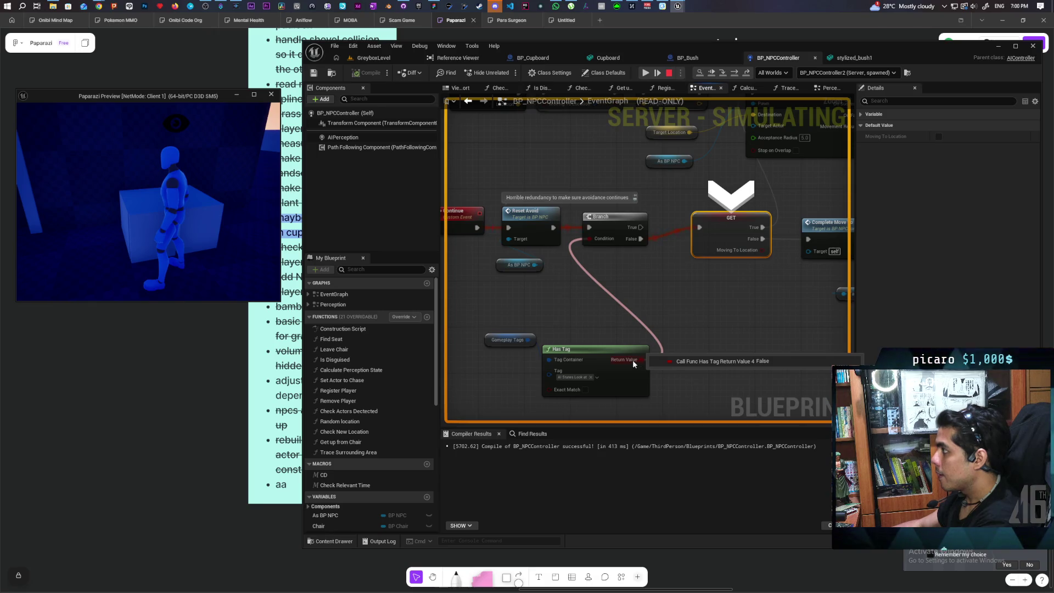
{"action": "key", "text": "F10"}
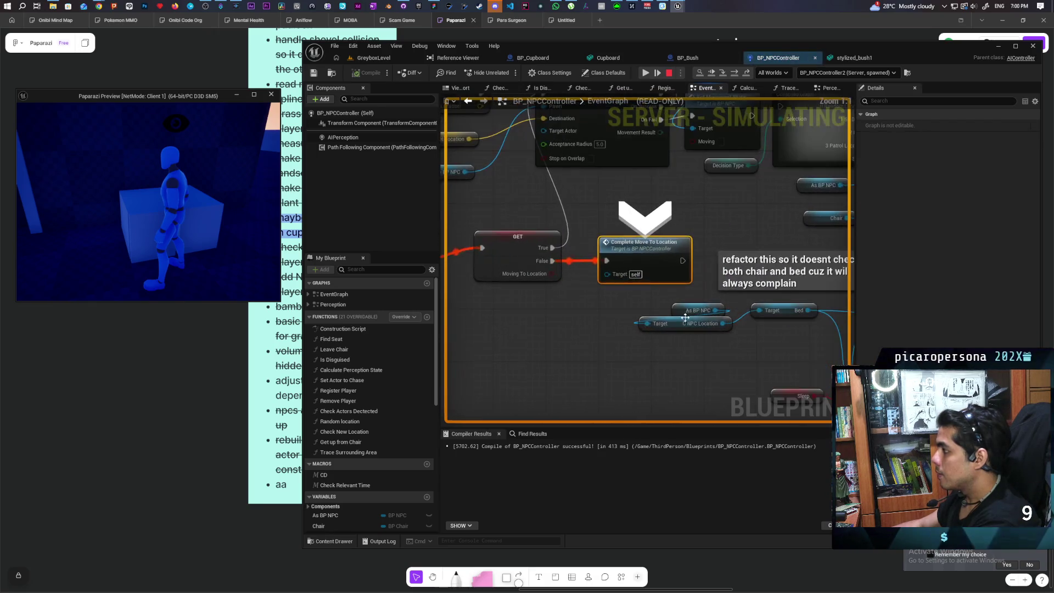
{"action": "key", "text": "F10"}
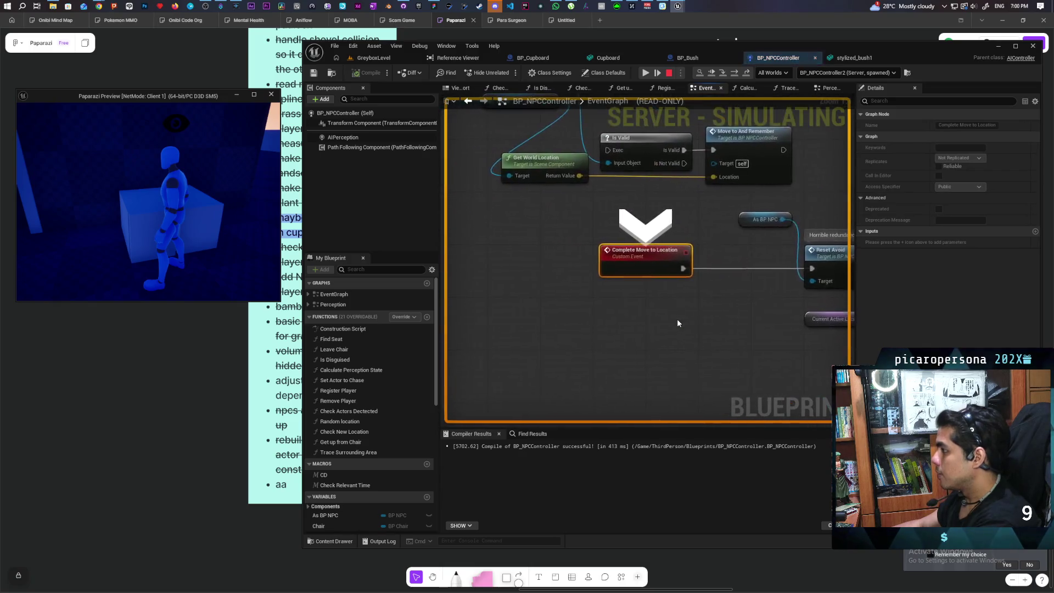
- Step into the Perception graph and inspect AI MoveTo's Aborted result and the Hiding and Last Seen Location nodes
{"action": "key", "text": "F10"}
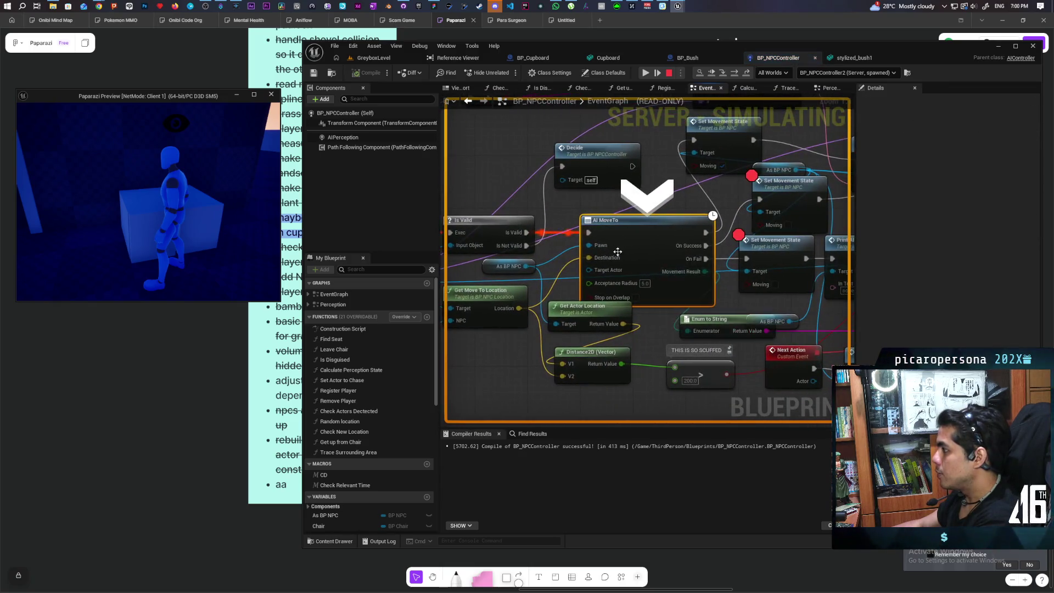
{"action": "key", "text": "F10"}
{"action": "left_click_drag", "start_coordinate": [611, 304], "coordinate": [736, 296]}
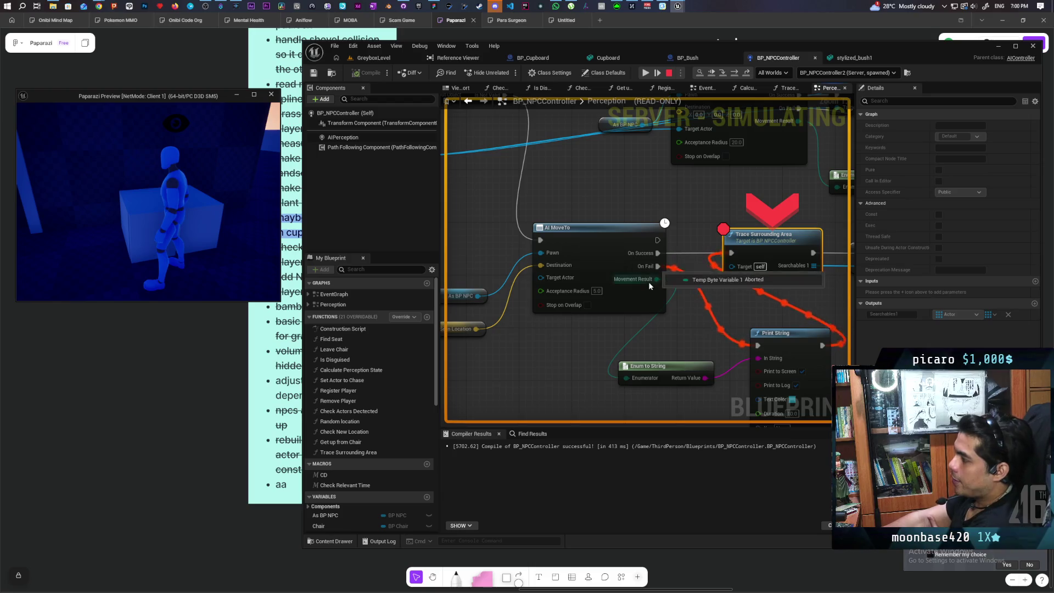
{"action": "mouse_move", "coordinate": [599, 226]}
{"action": "left_mouse_down"}
{"action": "mouse_move", "coordinate": [767, 287]}
{"action": "mouse_move", "coordinate": [768, 247]}
{"action": "mouse_move", "coordinate": [680, 286]}
{"action": "mouse_move", "coordinate": [820, 310]}
{"action": "mouse_move", "coordinate": [482, 275]}
{"action": "mouse_move", "coordinate": [669, 276]}
{"action": "mouse_move", "coordinate": [626, 308]}
{"action": "mouse_move", "coordinate": [641, 344]}
{"action": "left_mouse_up"}
{"action": "scroll", "coordinate": [750, 261], "scroll_direction": "down", "scroll_amount": 3}
{"action": "scroll", "coordinate": [626, 349], "scroll_direction": "up", "scroll_amount": 2}
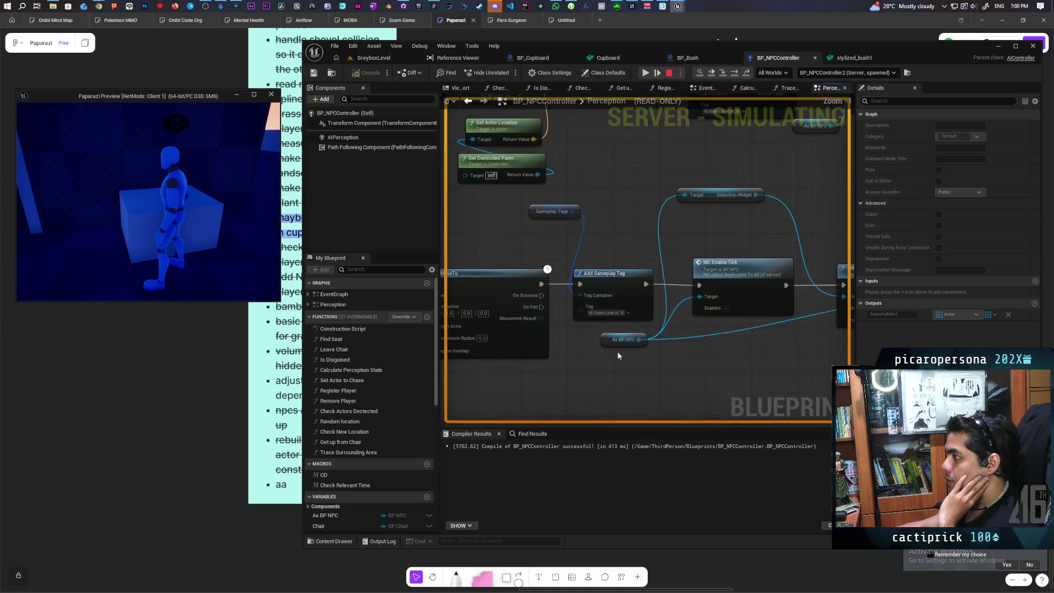
- Look over the Perception graph's Remove Gameplay Tag nodes, then stop the play session
{"action": "scroll", "coordinate": [706, 246], "scroll_direction": "down", "scroll_amount": 2}
{"action": "mouse_move", "coordinate": [706, 246]}
{"action": "left_mouse_down"}
{"action": "mouse_move", "coordinate": [606, 332]}
{"action": "mouse_move", "coordinate": [797, 299]}
{"action": "left_mouse_up"}
{"action": "scroll", "coordinate": [796, 299], "scroll_direction": "down", "scroll_amount": 2}
{"action": "scroll", "coordinate": [701, 250], "scroll_direction": "down", "scroll_amount": 2}
{"action": "scroll", "coordinate": [700, 251], "scroll_direction": "up", "scroll_amount": 2}
{"action": "scroll", "coordinate": [620, 222], "scroll_direction": "up", "scroll_amount": 2}
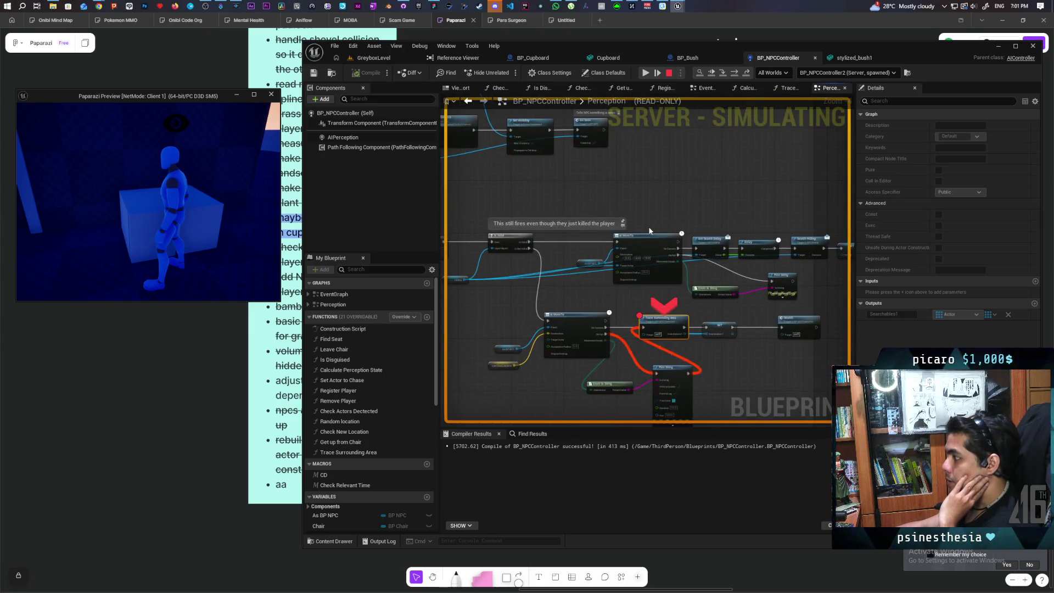
{"action": "scroll", "coordinate": [649, 231], "scroll_direction": "down", "scroll_amount": 3}
{"action": "scroll", "coordinate": [581, 246], "scroll_direction": "up", "scroll_amount": 2}
{"action": "mouse_move", "coordinate": [690, 256]}
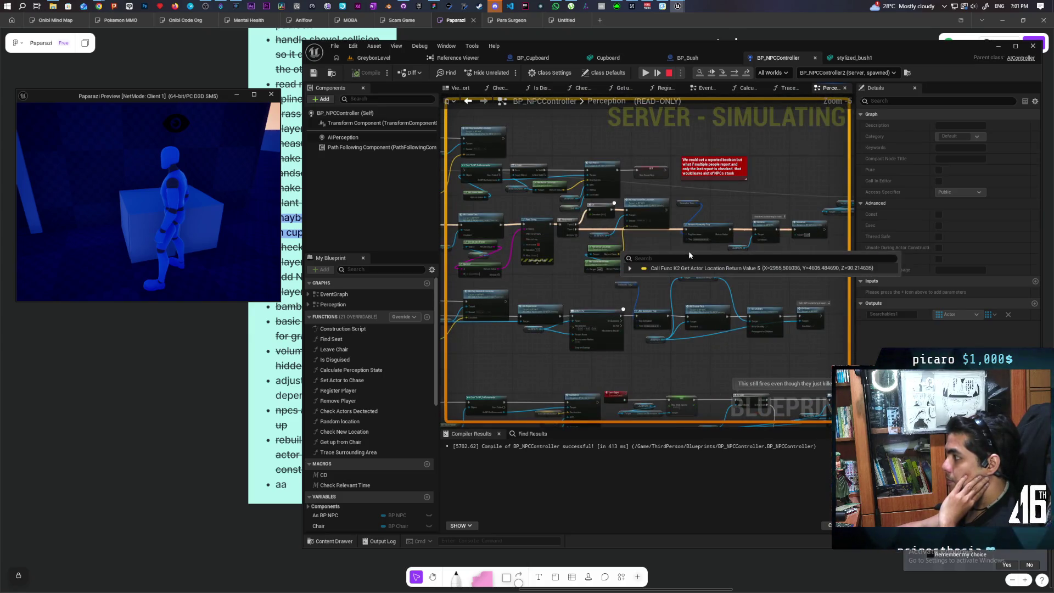
{"action": "scroll", "coordinate": [692, 241], "scroll_direction": "up", "scroll_amount": 2}
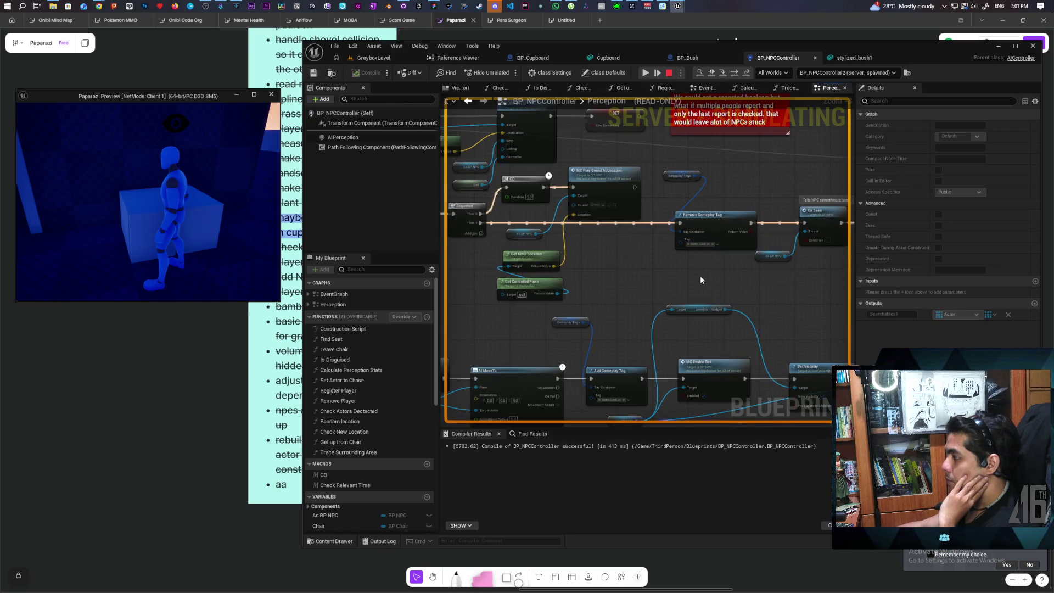
{"action": "mouse_move", "coordinate": [692, 270]}
{"action": "left_mouse_down"}
{"action": "mouse_move", "coordinate": [627, 313]}
{"action": "mouse_move", "coordinate": [780, 280]}
{"action": "left_mouse_up"}
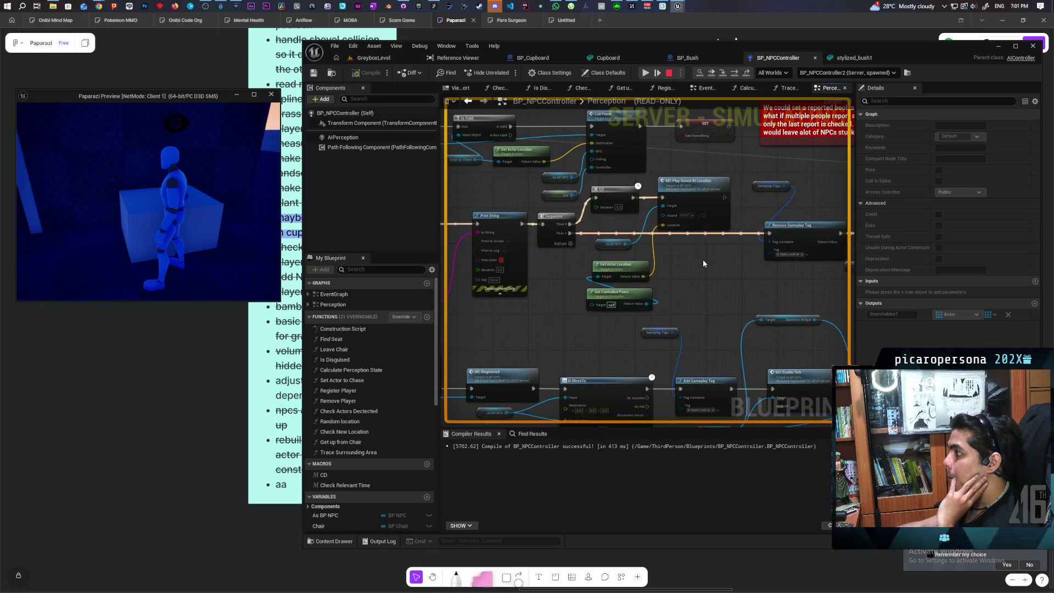
{"action": "scroll", "coordinate": [703, 263], "scroll_direction": "down", "scroll_amount": 5}
{"action": "scroll", "coordinate": [703, 264], "scroll_direction": "up", "scroll_amount": 4}
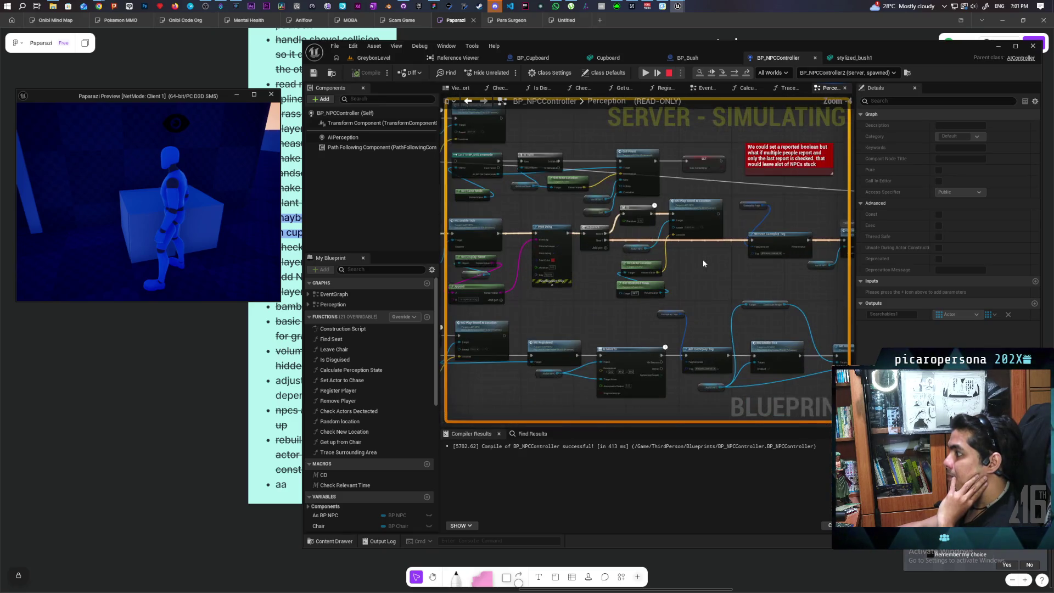
{"action": "scroll", "coordinate": [703, 264], "scroll_direction": "down", "scroll_amount": 2}
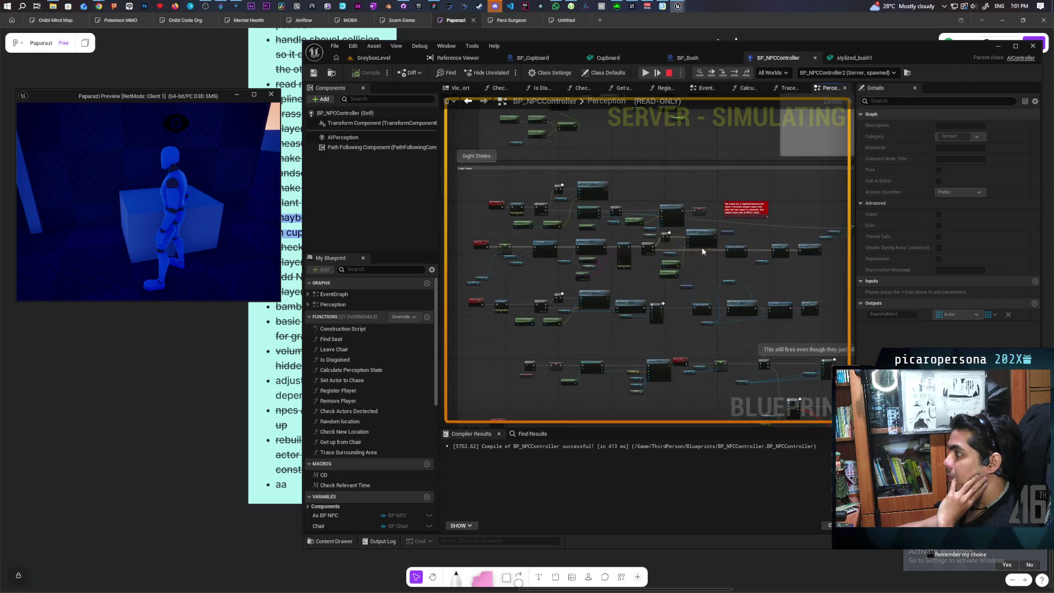
{"action": "left_click", "coordinate": [669, 73]}
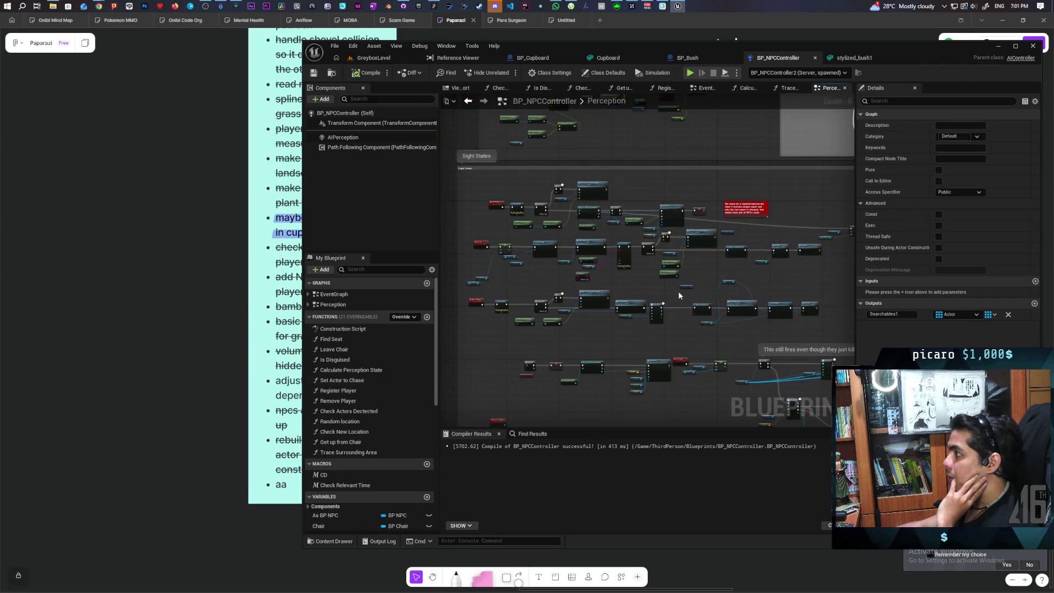
- Locate the MC Give Up nodes past the Evaluate Sight Detection comment and create a comment box beside them
{"action": "scroll", "coordinate": [642, 268], "scroll_direction": "up", "scroll_amount": 2}
{"action": "scroll", "coordinate": [641, 267], "scroll_direction": "up", "scroll_amount": 4}
{"action": "scroll", "coordinate": [652, 218], "scroll_direction": "down", "scroll_amount": 2}
{"action": "scroll", "coordinate": [569, 248], "scroll_direction": "up", "scroll_amount": 3}
{"action": "scroll", "coordinate": [568, 248], "scroll_direction": "down", "scroll_amount": 1}
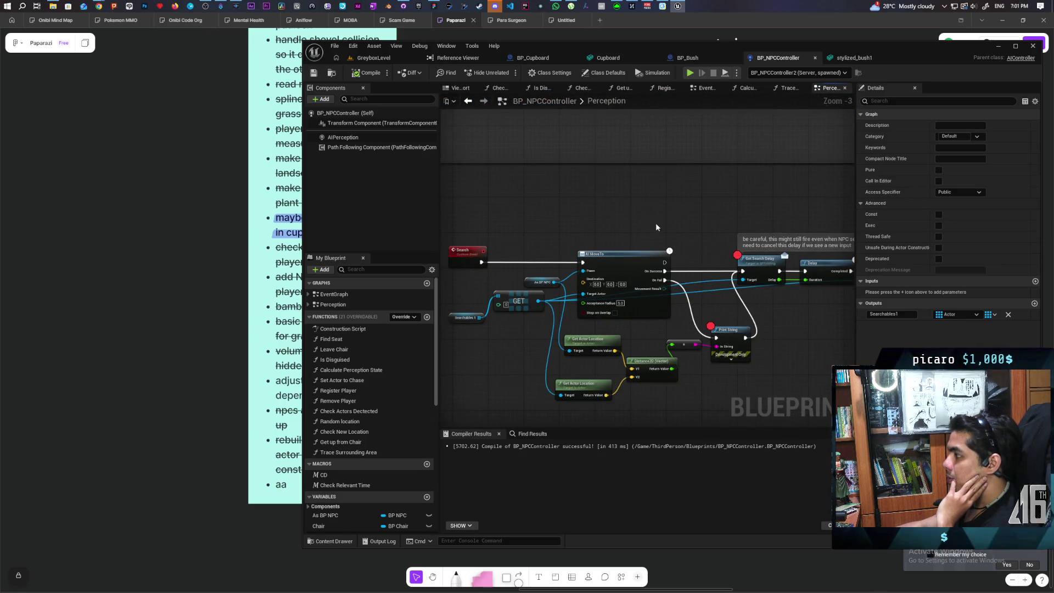
{"action": "left_click_drag", "start_coordinate": [655, 222], "coordinate": [535, 135]}
{"action": "scroll", "coordinate": [663, 215], "scroll_direction": "down", "scroll_amount": 3}
{"action": "mouse_move", "coordinate": [663, 215]}
{"action": "left_mouse_down"}
{"action": "mouse_move", "coordinate": [640, 249]}
{"action": "mouse_move", "coordinate": [475, 356]}
{"action": "mouse_move", "coordinate": [718, 284]}
{"action": "left_mouse_up"}
{"action": "scroll", "coordinate": [620, 223], "scroll_direction": "down", "scroll_amount": 2}
{"action": "mouse_move", "coordinate": [650, 206]}
{"action": "left_mouse_down"}
{"action": "mouse_move", "coordinate": [609, 277]}
{"action": "mouse_move", "coordinate": [664, 266]}
{"action": "mouse_move", "coordinate": [602, 299]}
{"action": "mouse_move", "coordinate": [523, 201]}
{"action": "mouse_move", "coordinate": [513, 245]}
{"action": "mouse_move", "coordinate": [571, 242]}
{"action": "mouse_move", "coordinate": [581, 285]}
{"action": "mouse_move", "coordinate": [735, 280]}
{"action": "left_mouse_up"}
{"action": "scroll", "coordinate": [664, 266], "scroll_direction": "up", "scroll_amount": 6}
{"action": "scroll", "coordinate": [735, 280], "scroll_direction": "down", "scroll_amount": 3}
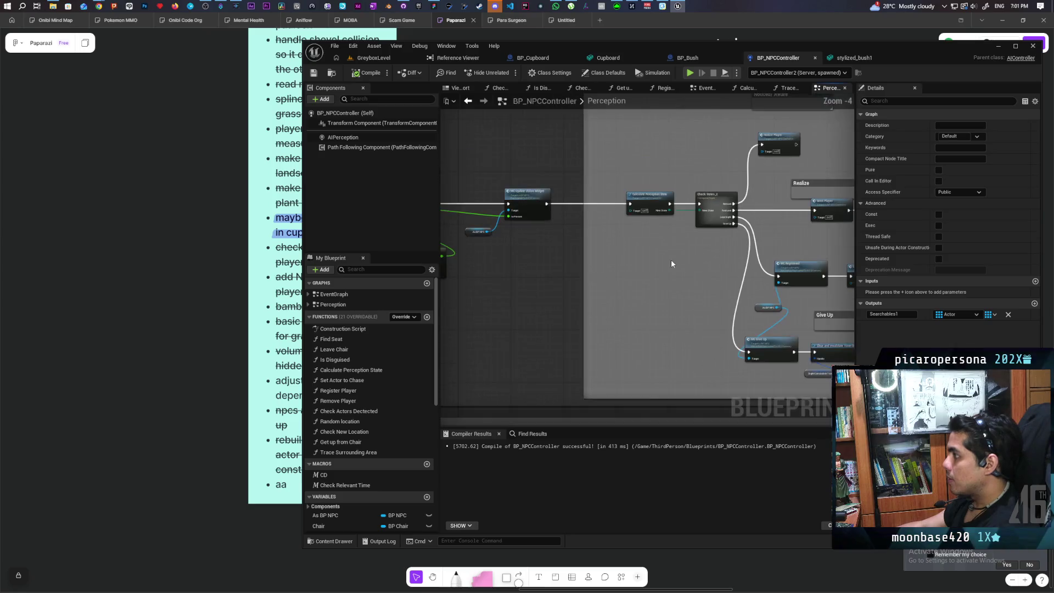
{"action": "scroll", "coordinate": [634, 279], "scroll_direction": "up", "scroll_amount": 2}
{"action": "scroll", "coordinate": [633, 282], "scroll_direction": "up", "scroll_amount": 1}
{"action": "mouse_move", "coordinate": [633, 282]}
{"action": "left_mouse_down"}
{"action": "mouse_move", "coordinate": [716, 282]}
{"action": "mouse_move", "coordinate": [701, 251]}
{"action": "left_mouse_up"}
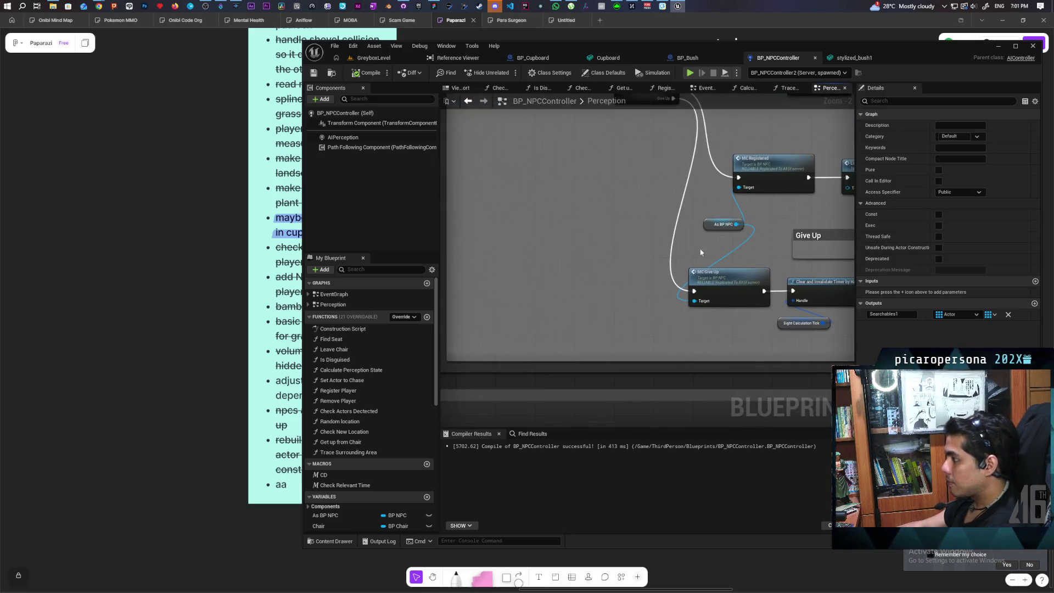
{"action": "key", "text": "c"}
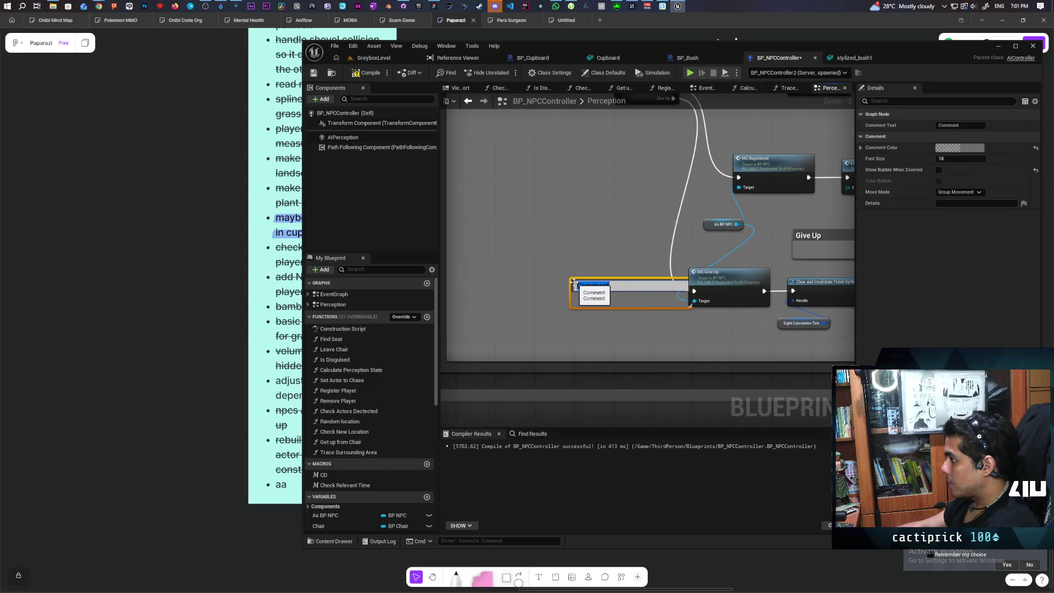